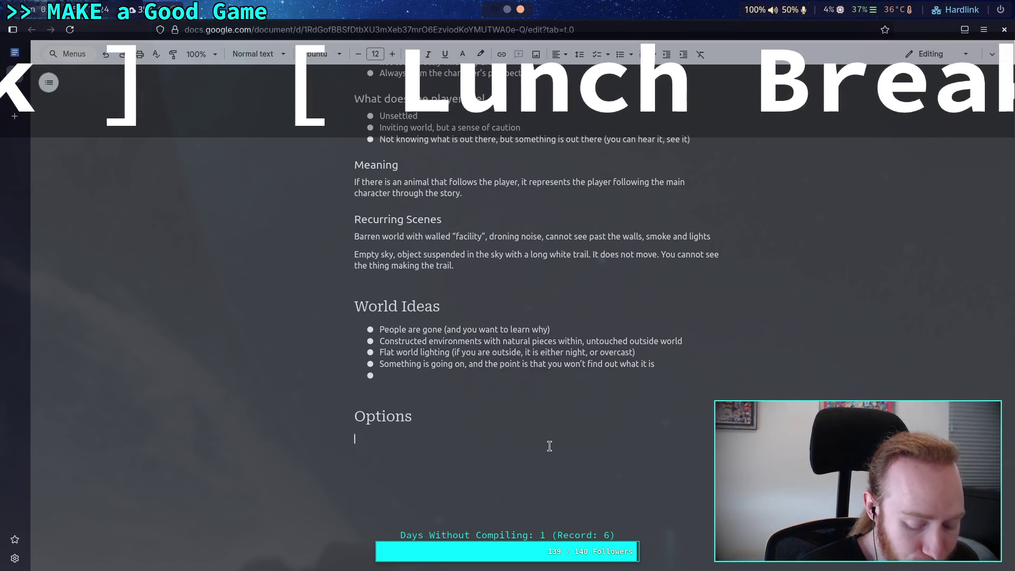
- Put the cursor on the empty line under the Options heading, below the World Ideas list
click(550, 446)
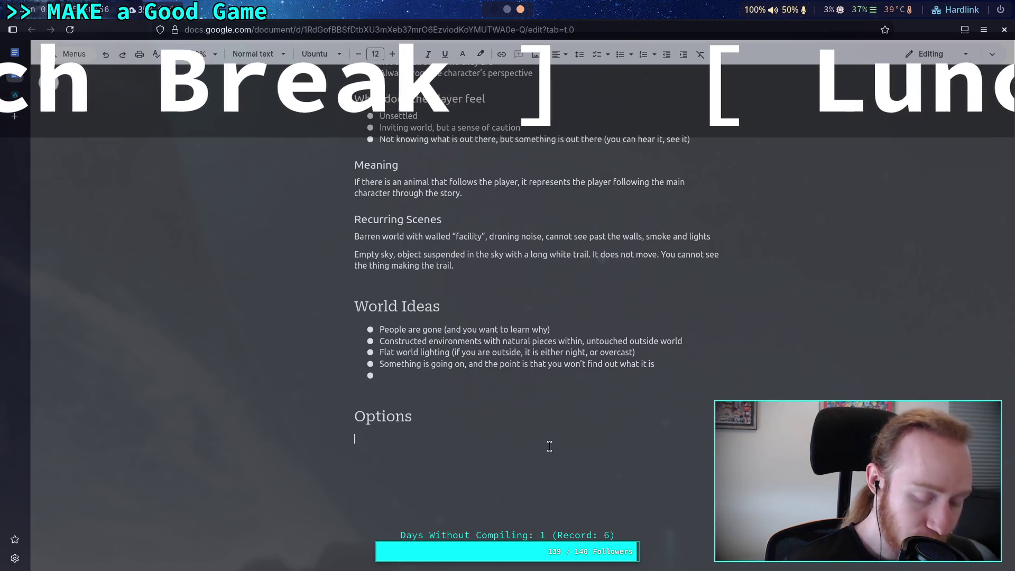
click(549, 446)
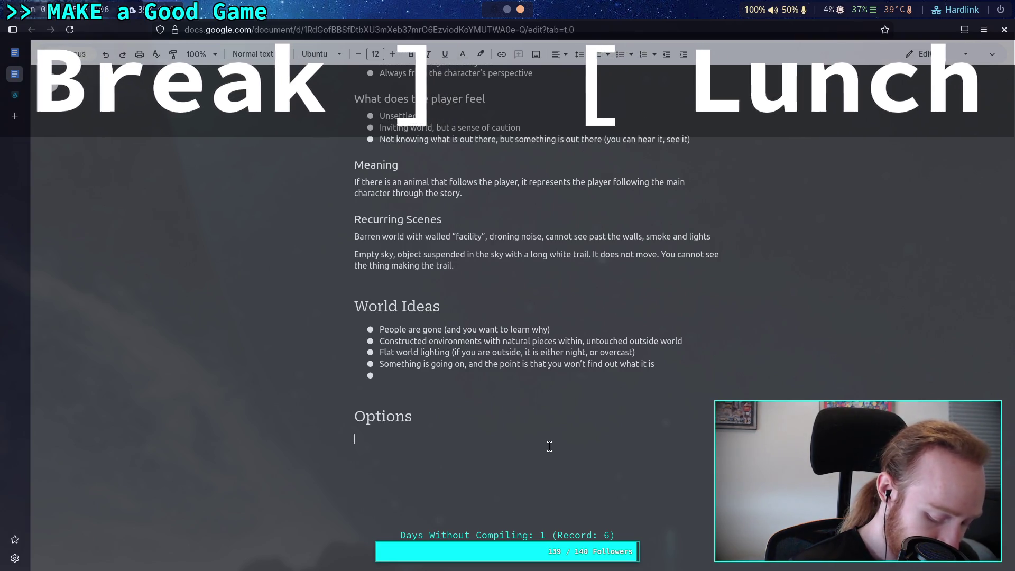
click(549, 446)
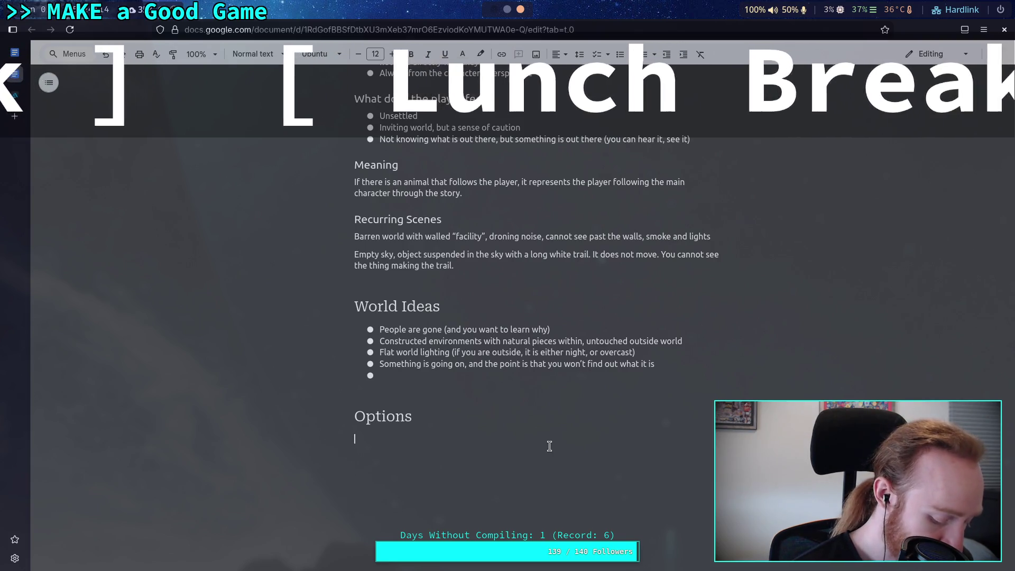
click(549, 446)
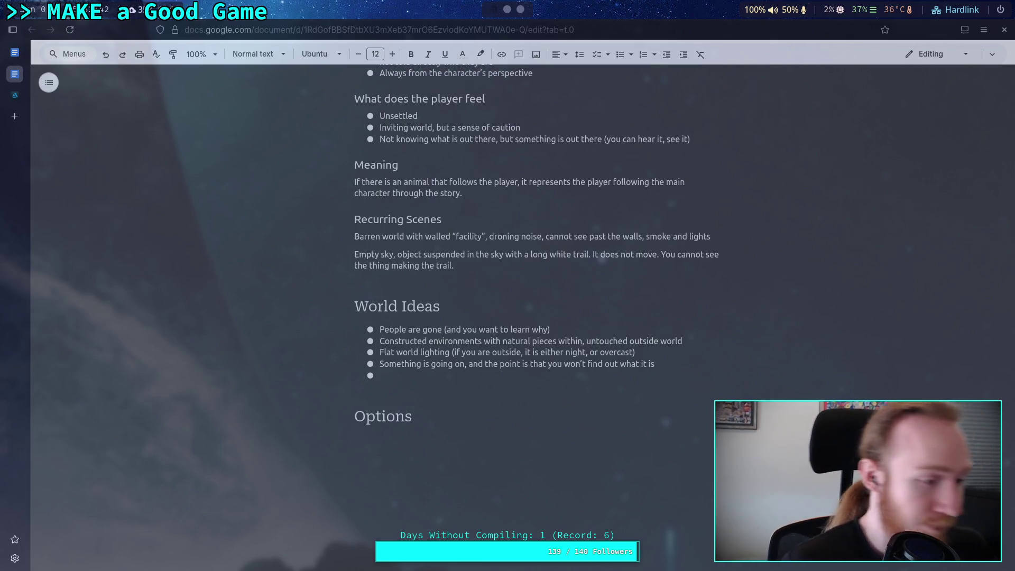
click(186, 397)
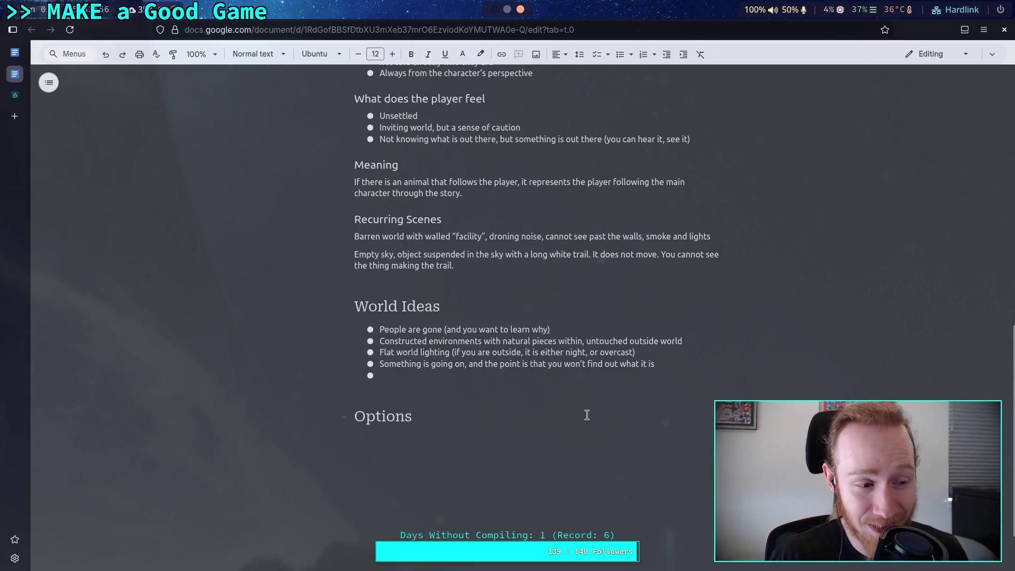
scroll(587, 414, down, 3)
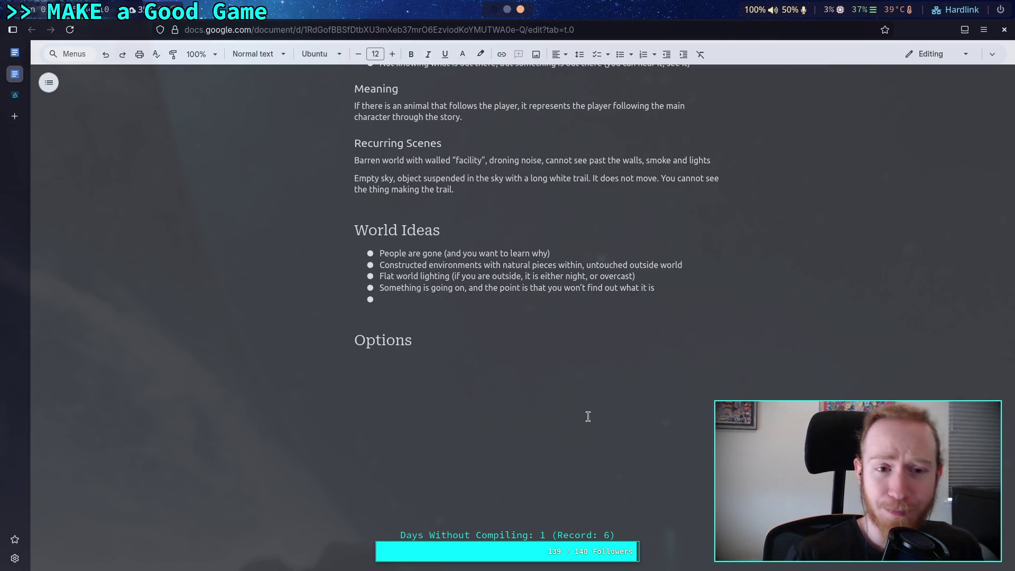
- Make the line under Options a Heading 2 reading 'One', then start a new line below
click(258, 54)
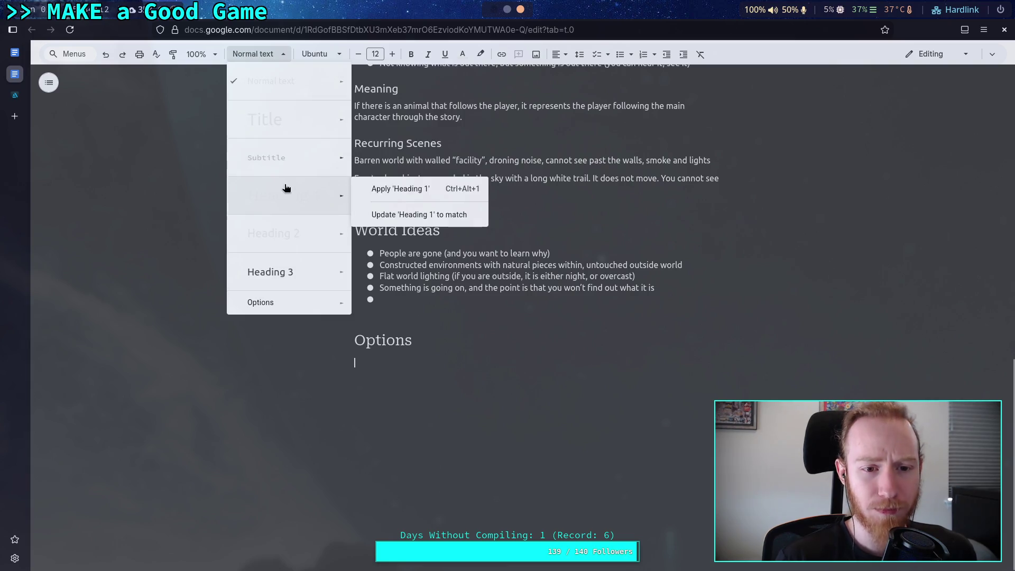
click(288, 233)
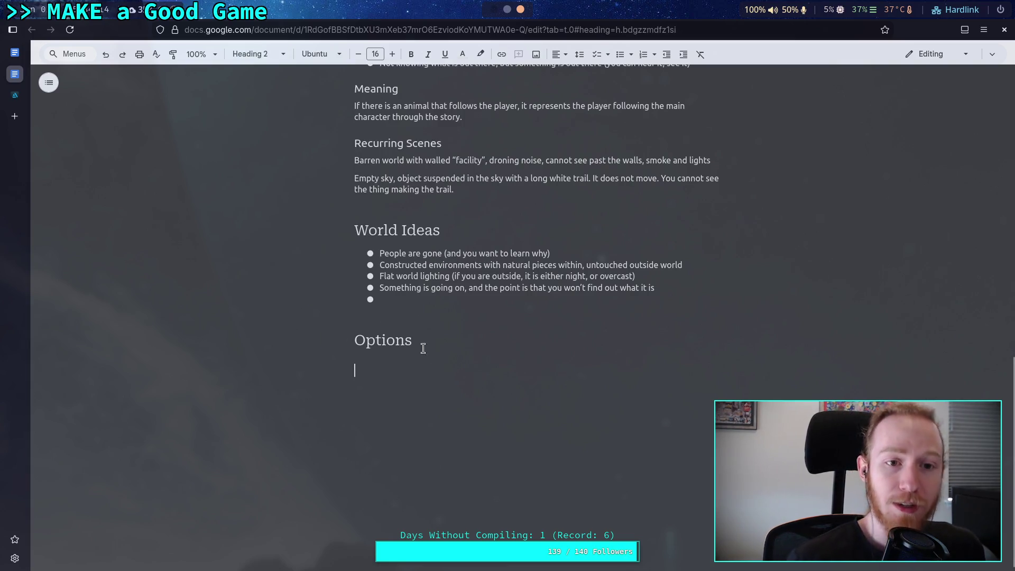
click(258, 54)
mouse_move(279, 201)
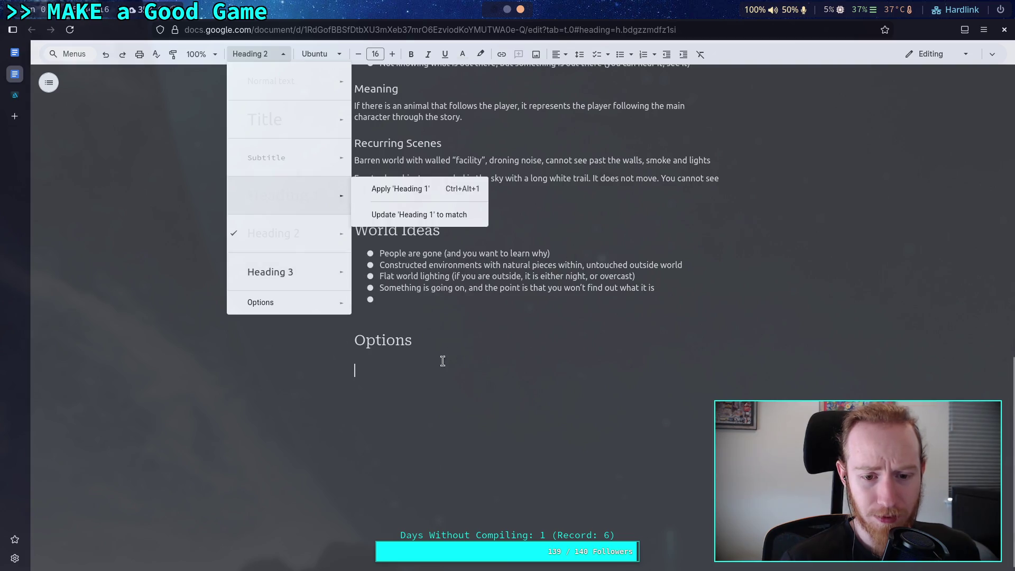
click(418, 363)
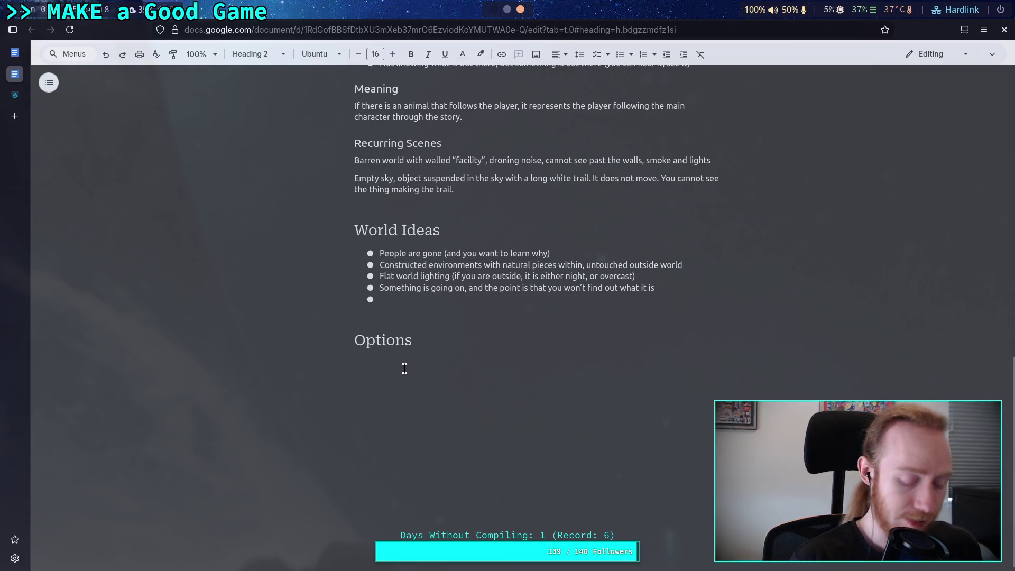
text(One)
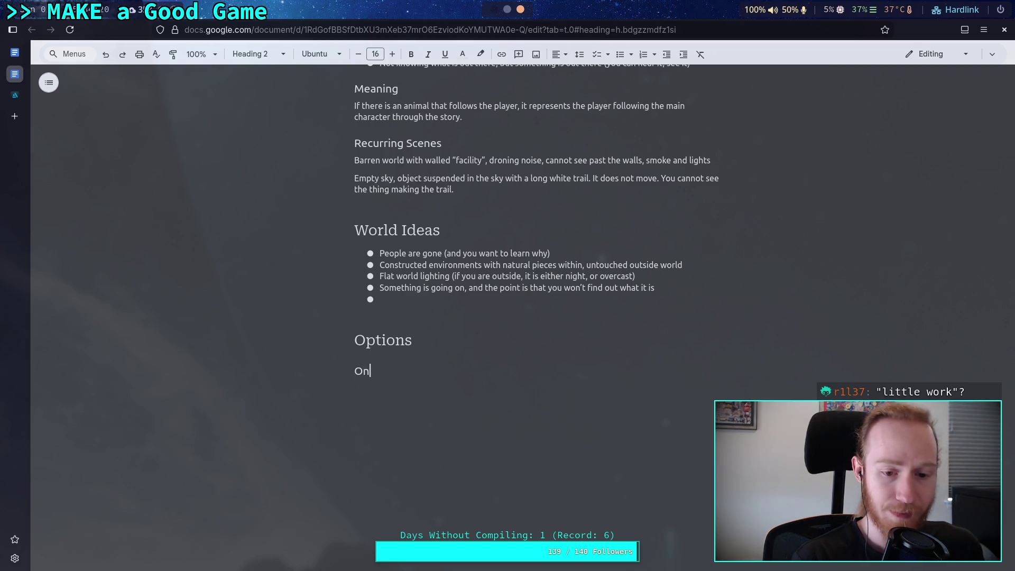
key(Return)
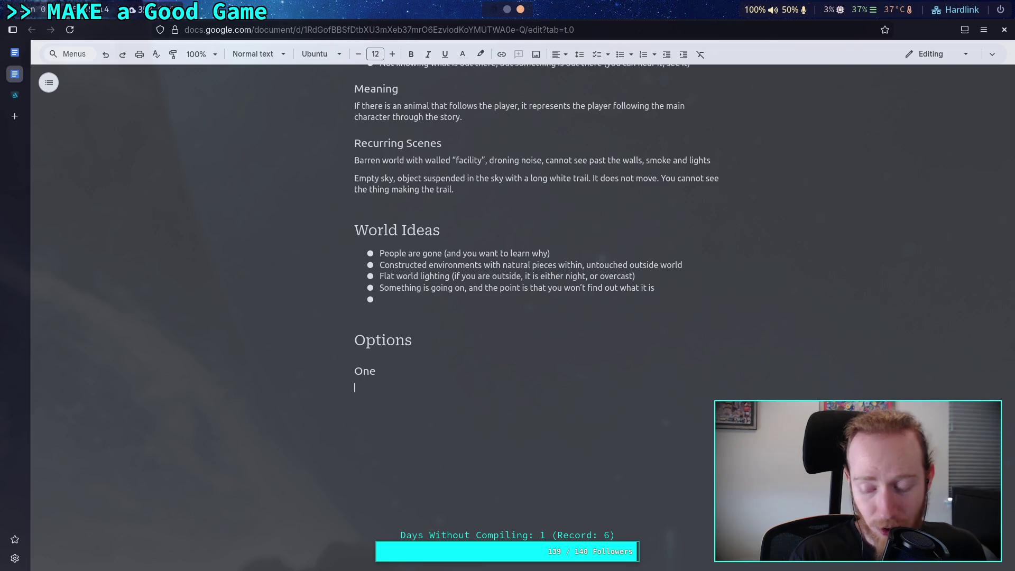
- Write Option One: rocket ending, planet mined for rare metals and minerals, due to be cracked open
text(All )
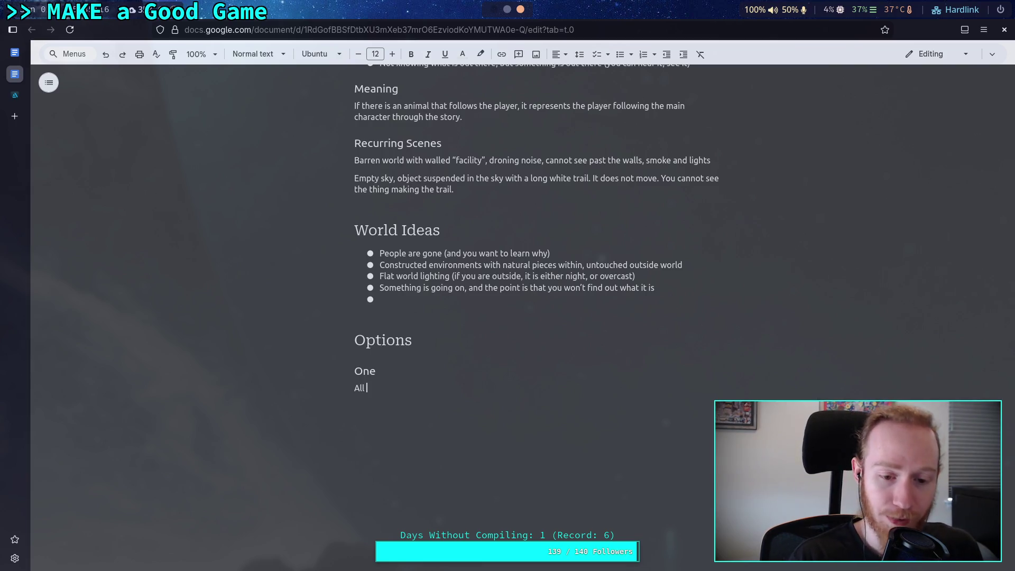
text(i kno)
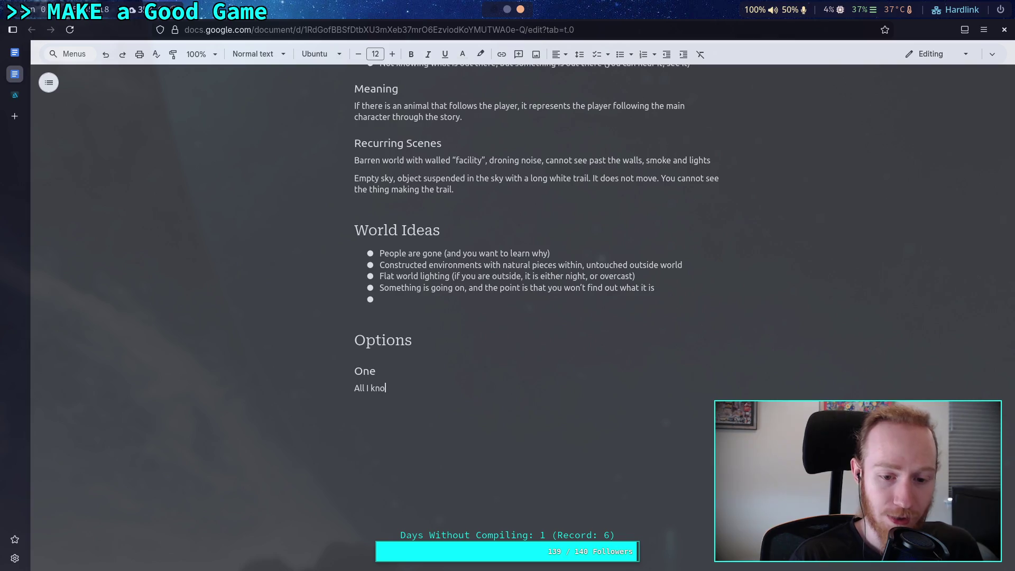
text(w is the ending)
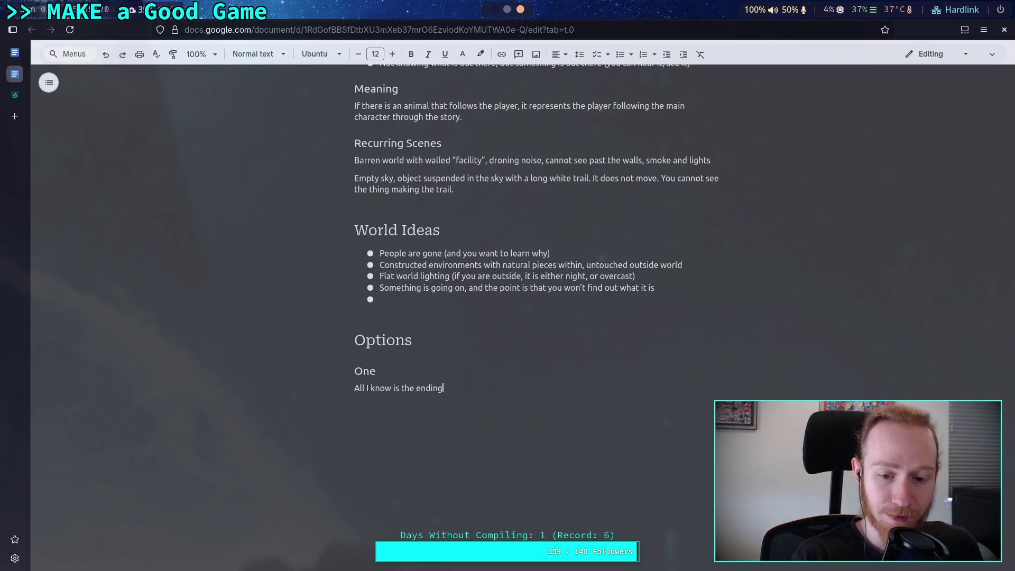
text(, you get)
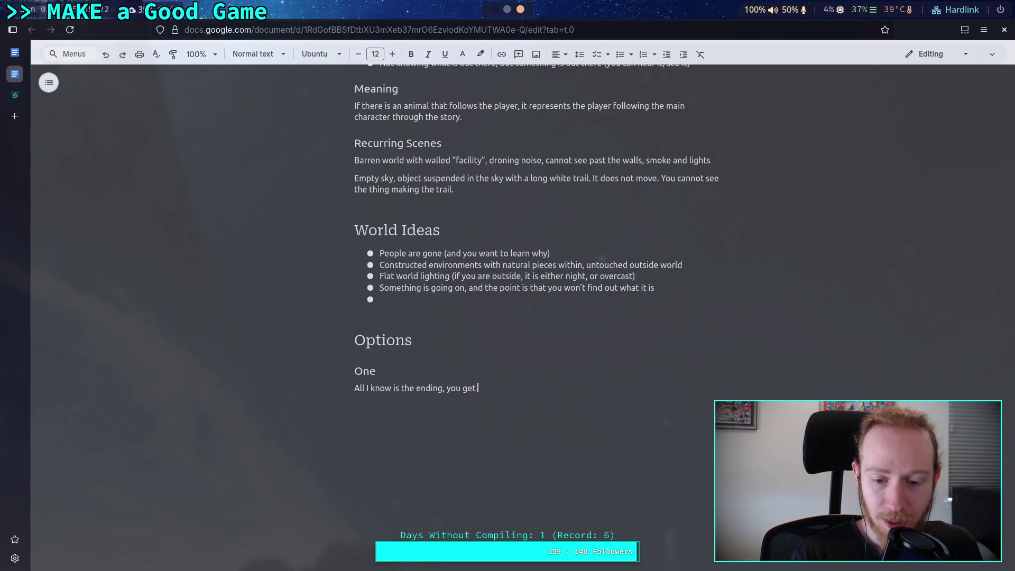
text( on a)
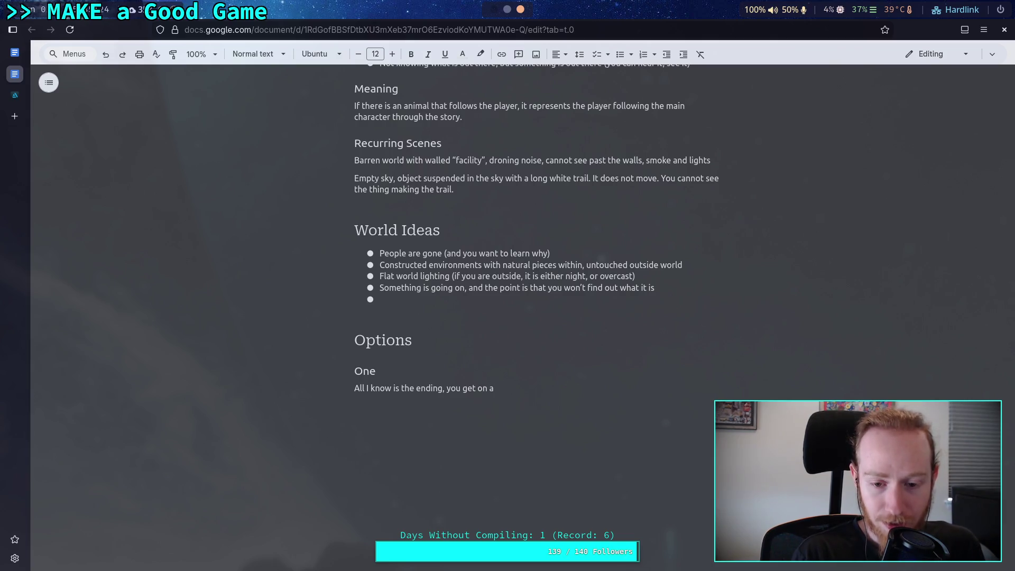
text( rocket, )
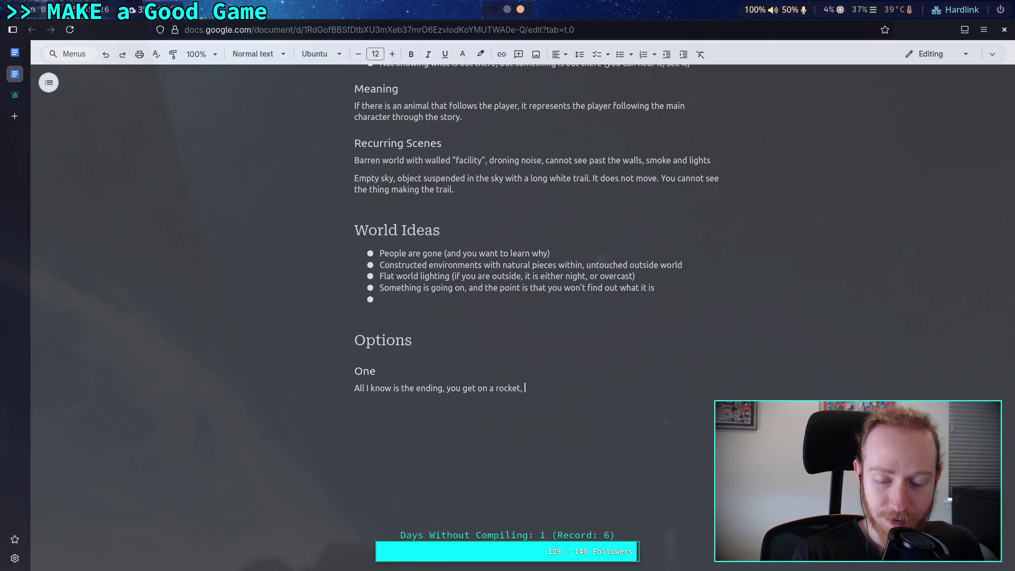
text(blast off)
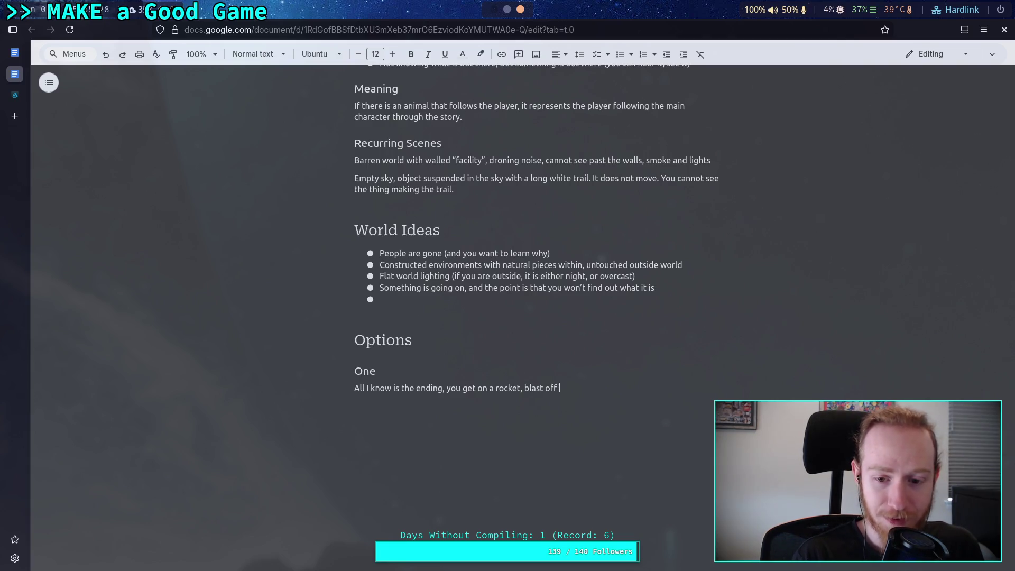
text(, and the)
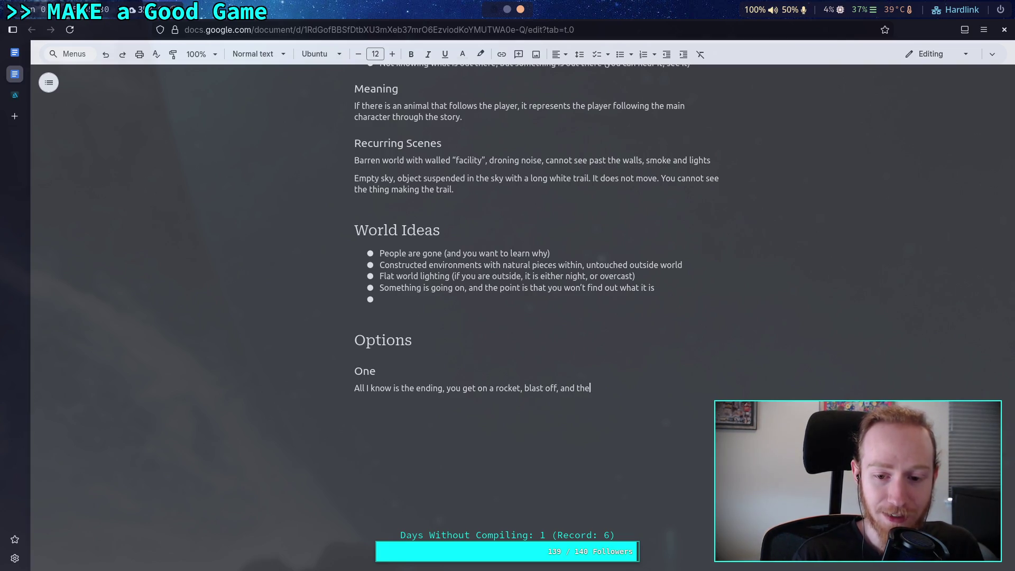
text( planet ex)
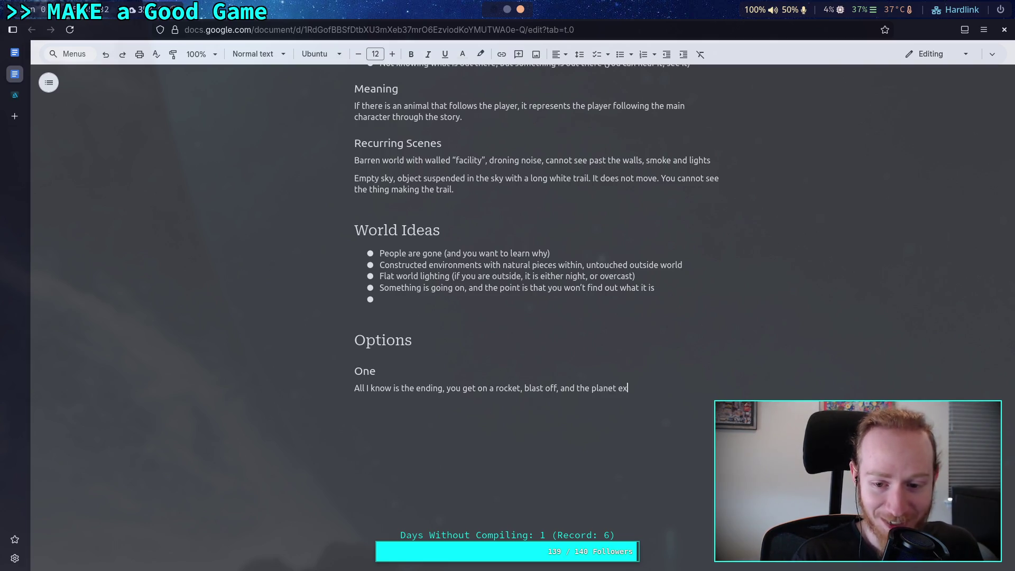
text(plodes. )
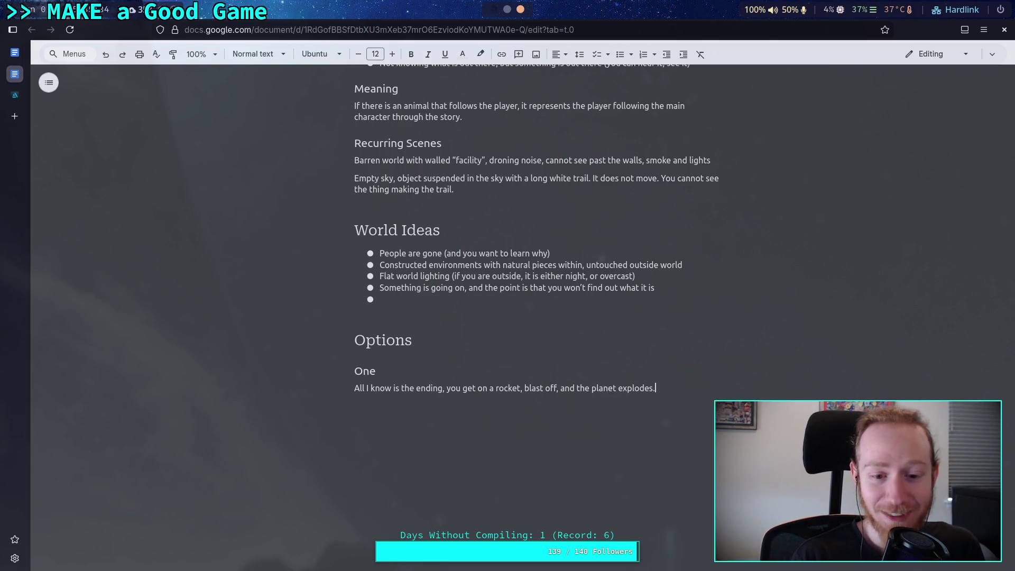
text(The)
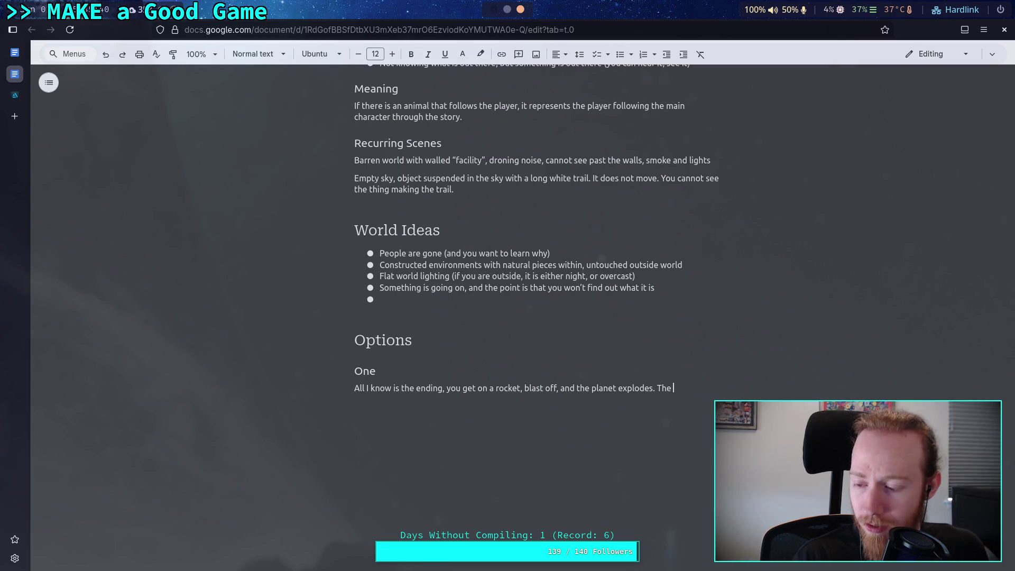
text(planet )
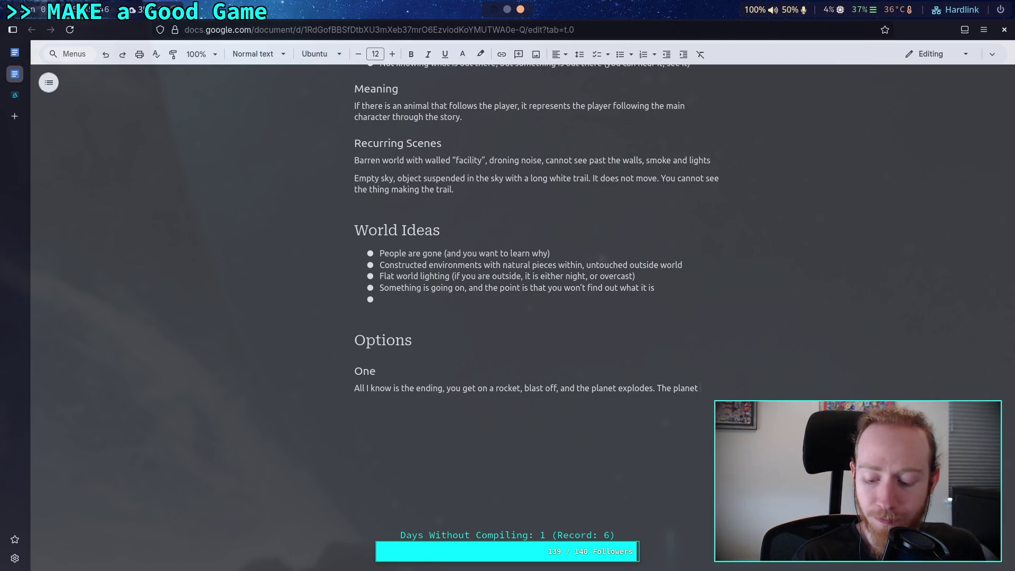
text(was being )
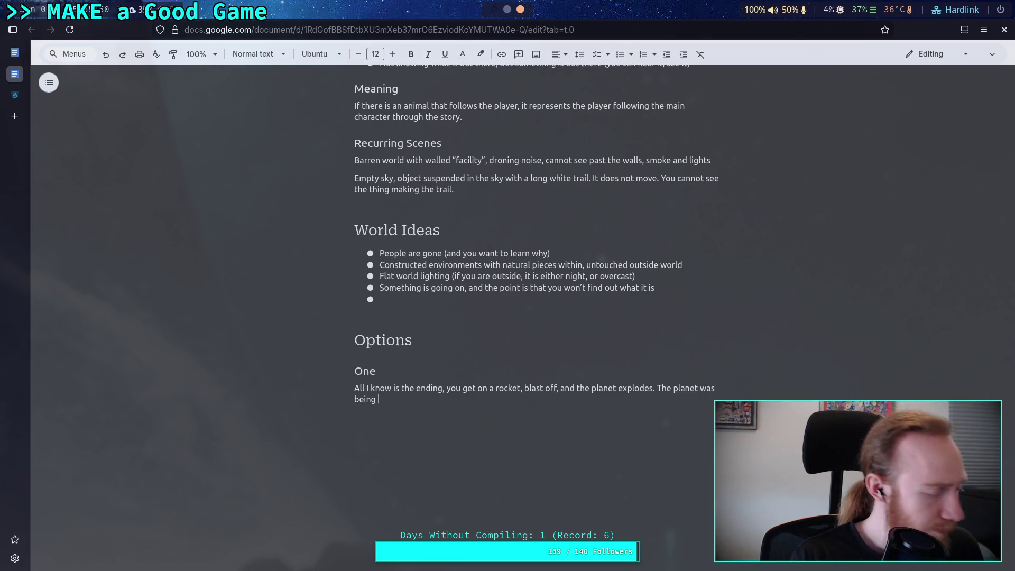
text(mined for rar)
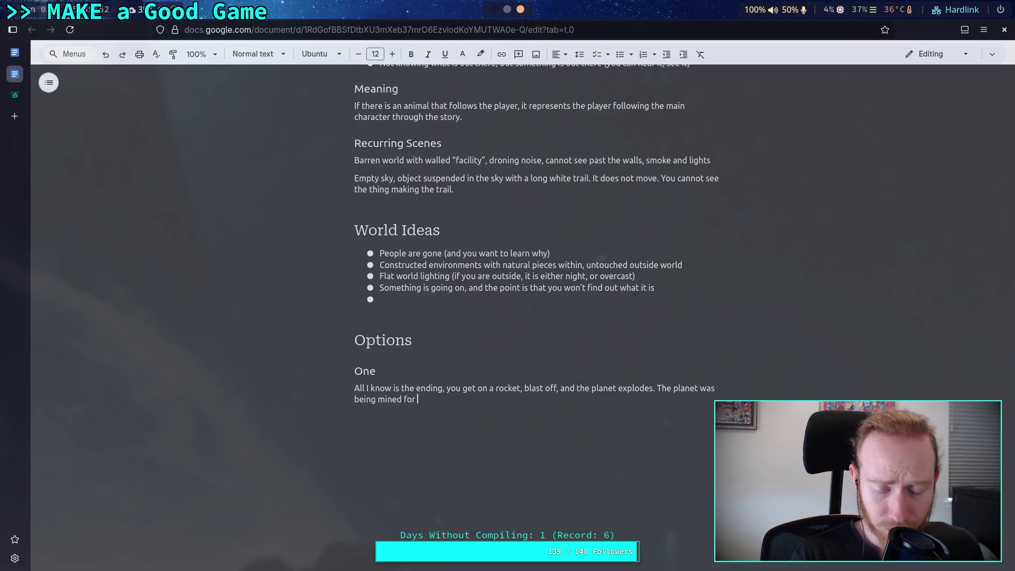
text(e e)
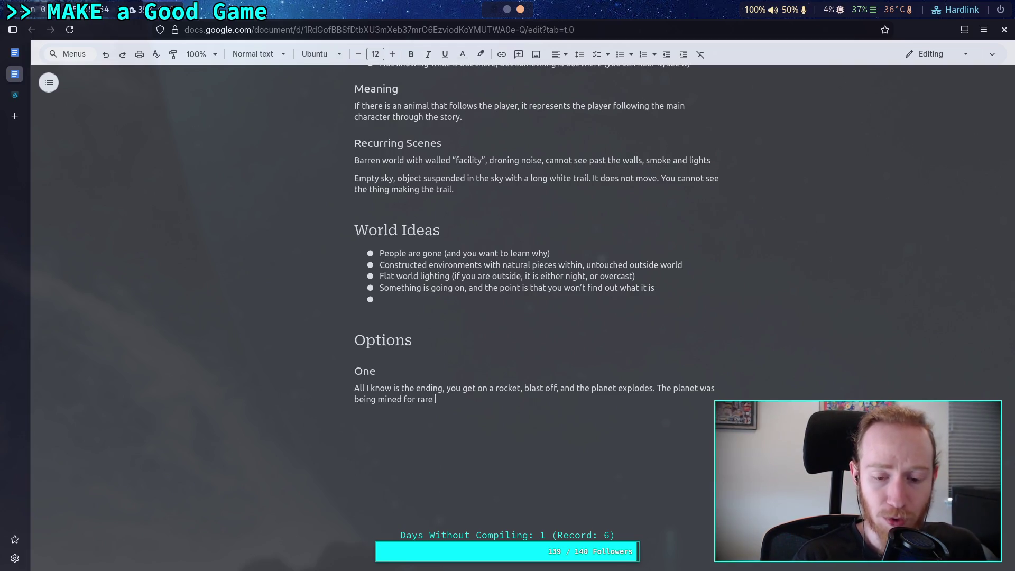
text(arth metales)
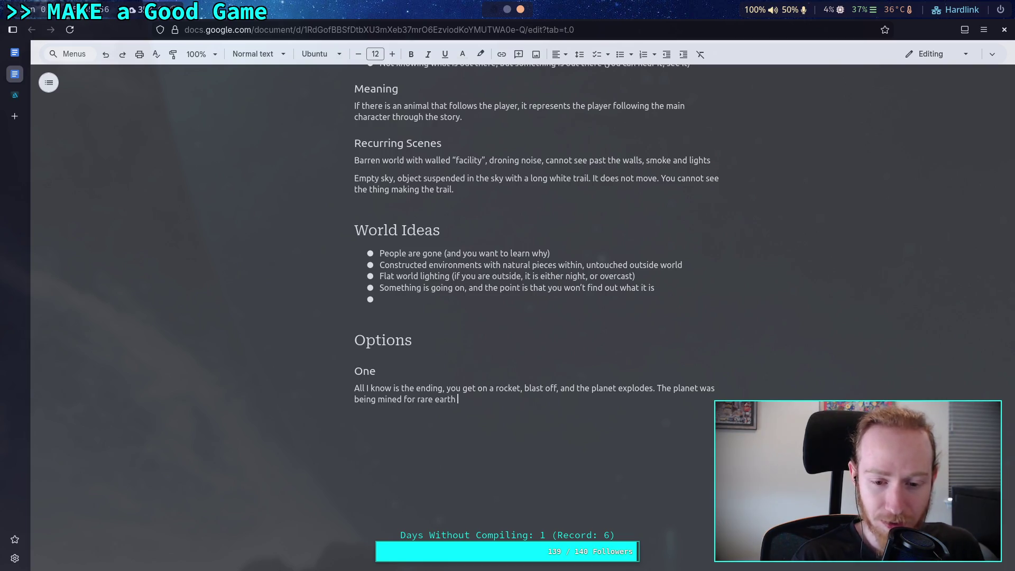
key(BackSpace)
key(BackSpace)
key(BackSpace)
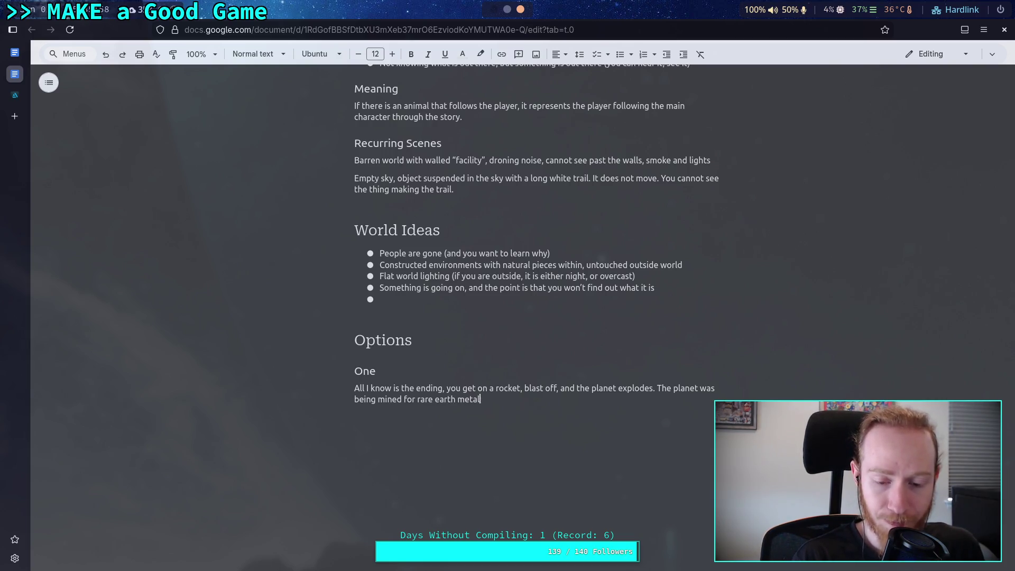
text(m)
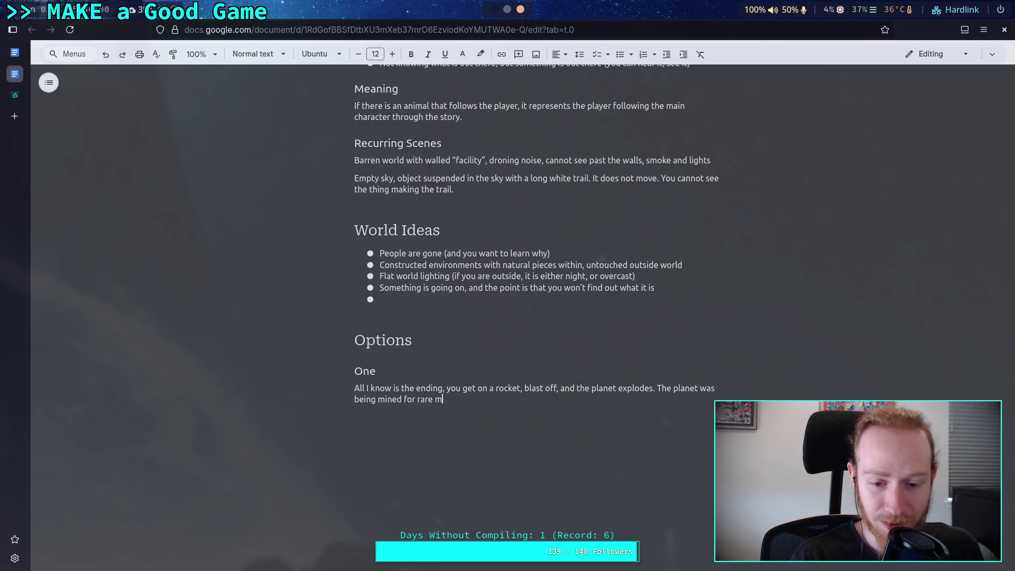
text(etals and )
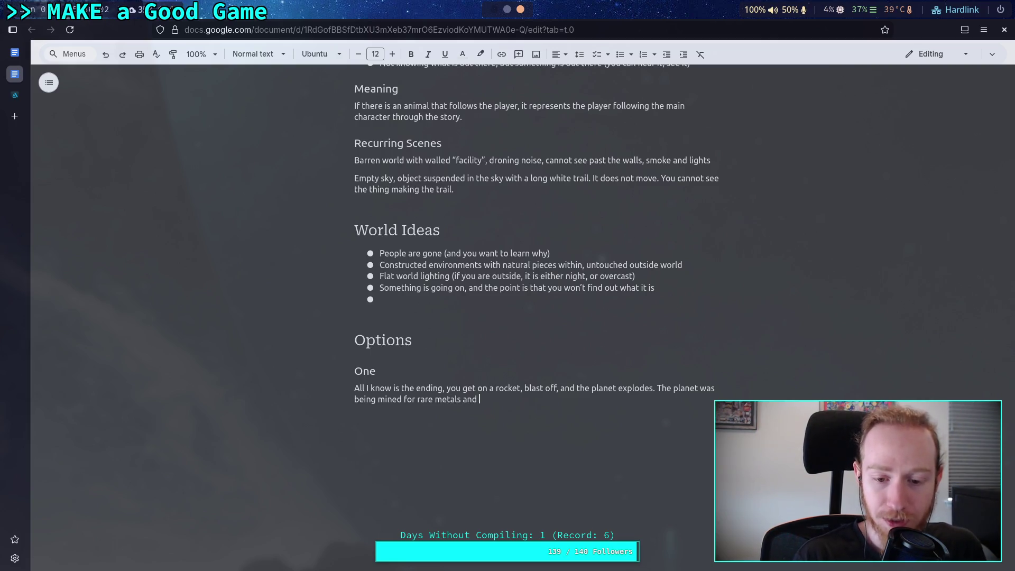
text(minerals, )
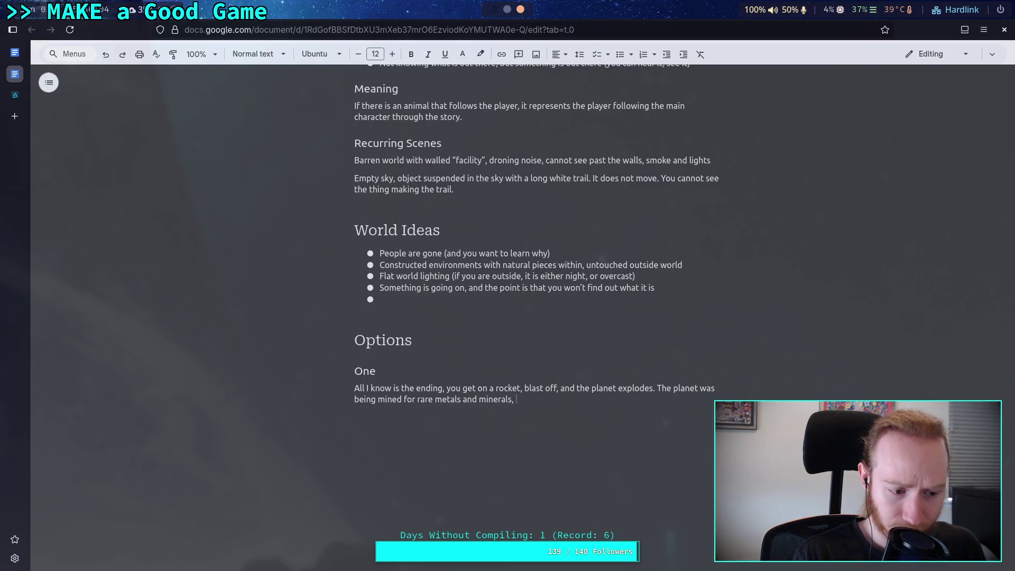
text(and now)
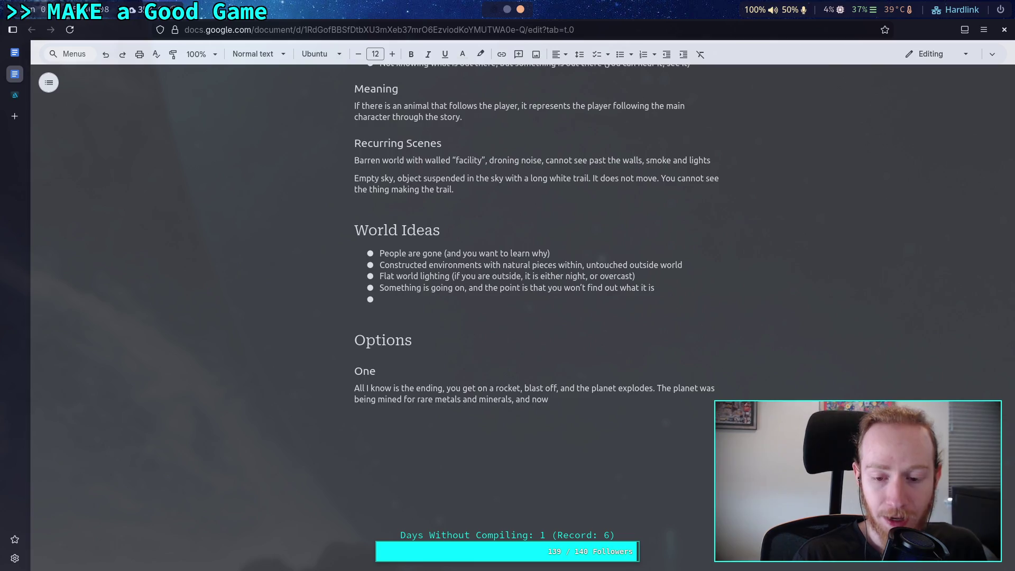
text( it is)
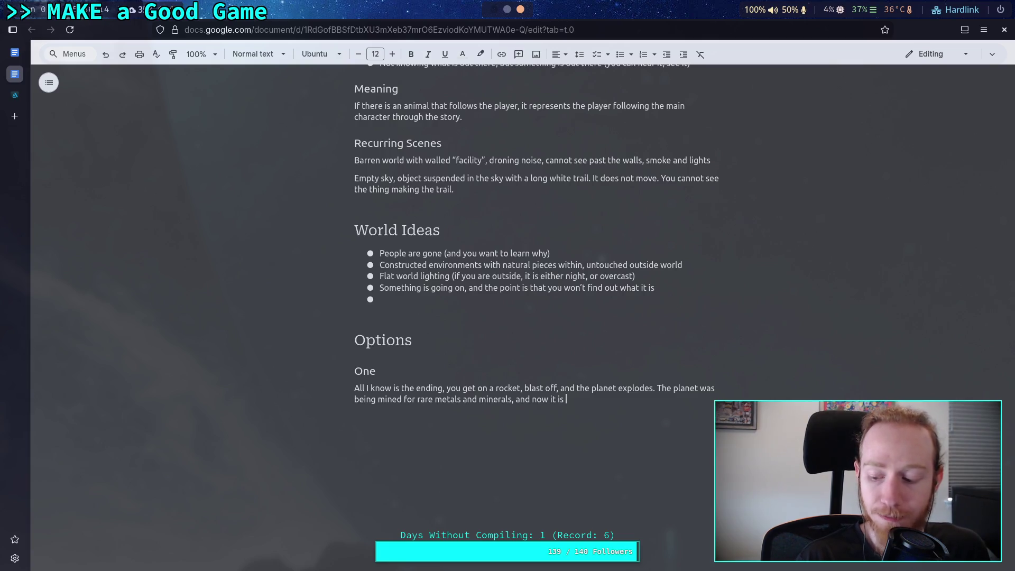
text(due to be cracked open to fully harvest the r)
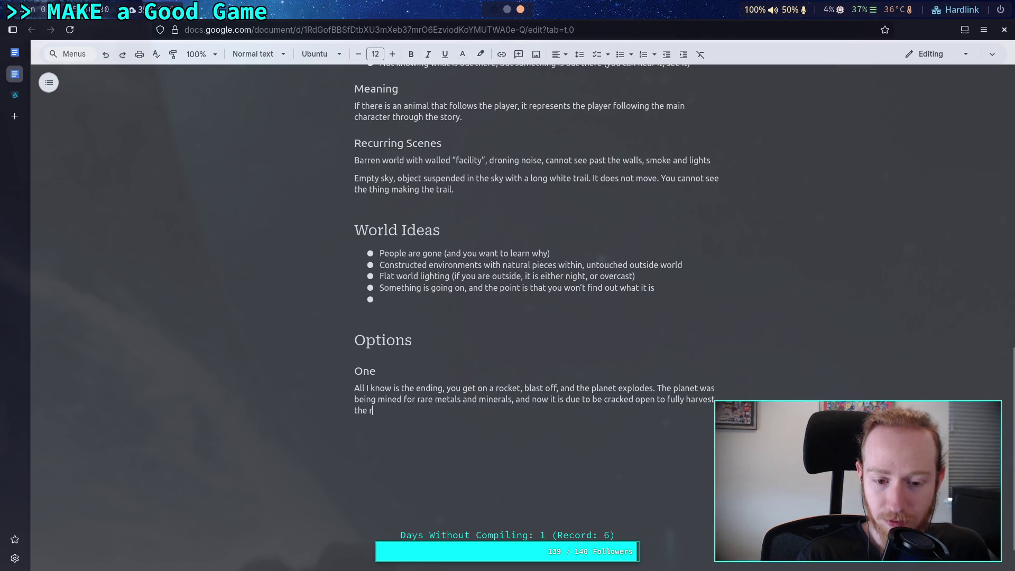
text(est of the rock.)
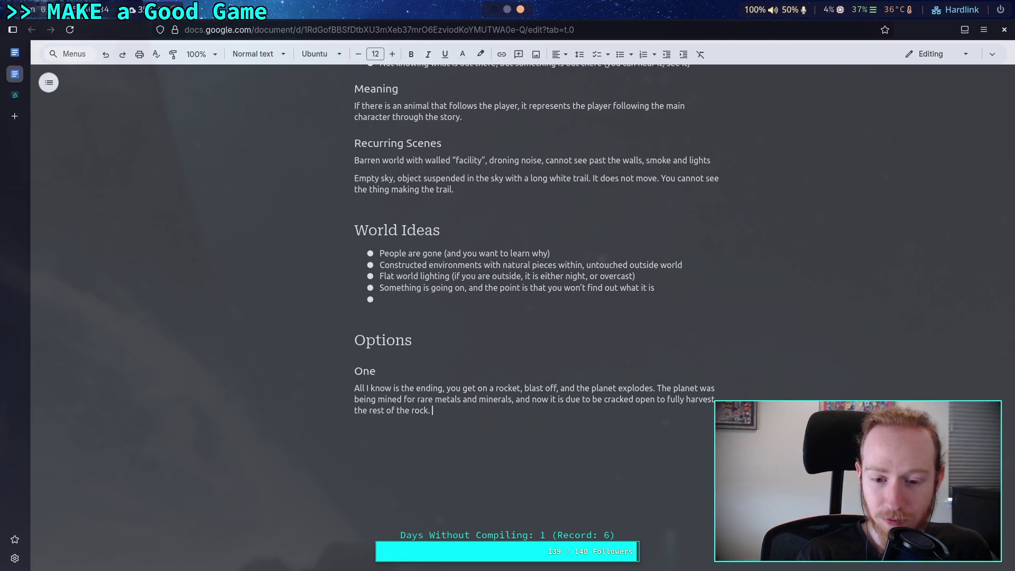
key(Return)
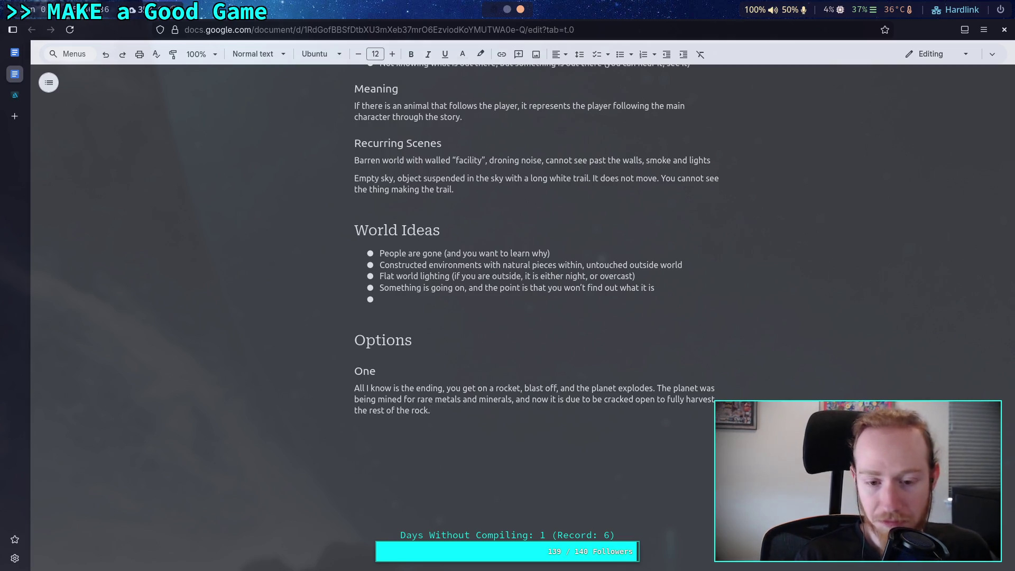
click(258, 54)
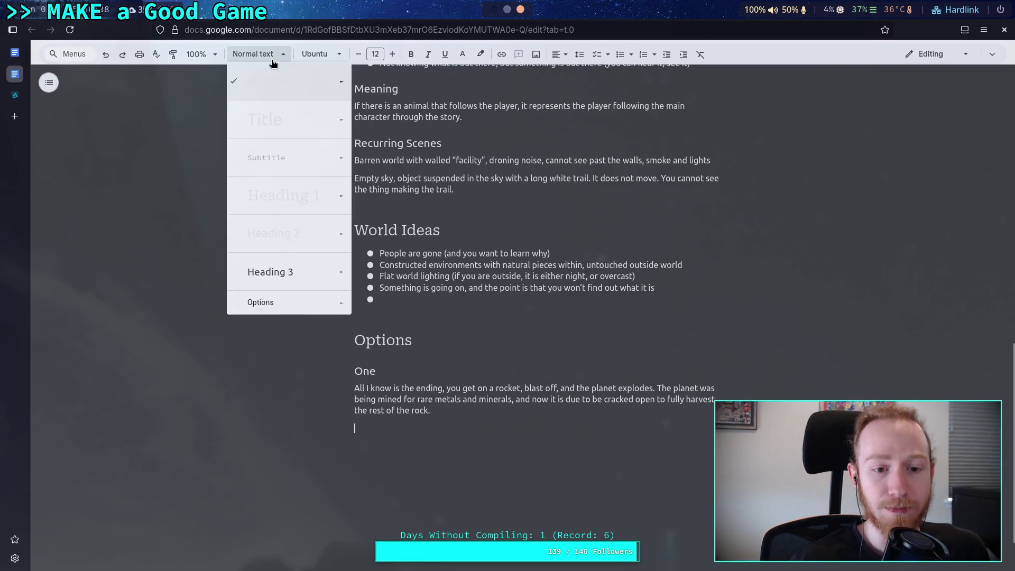
- Turn the empty line into a Heading 2 reading 'Two' with a normal-text line beneath
click(299, 240)
text(Two)
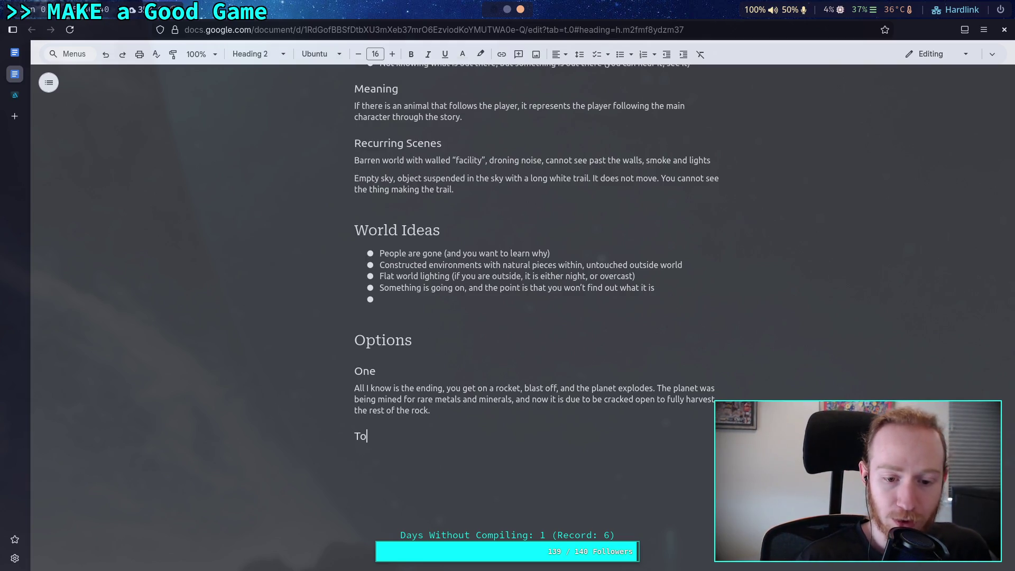
key(Return)
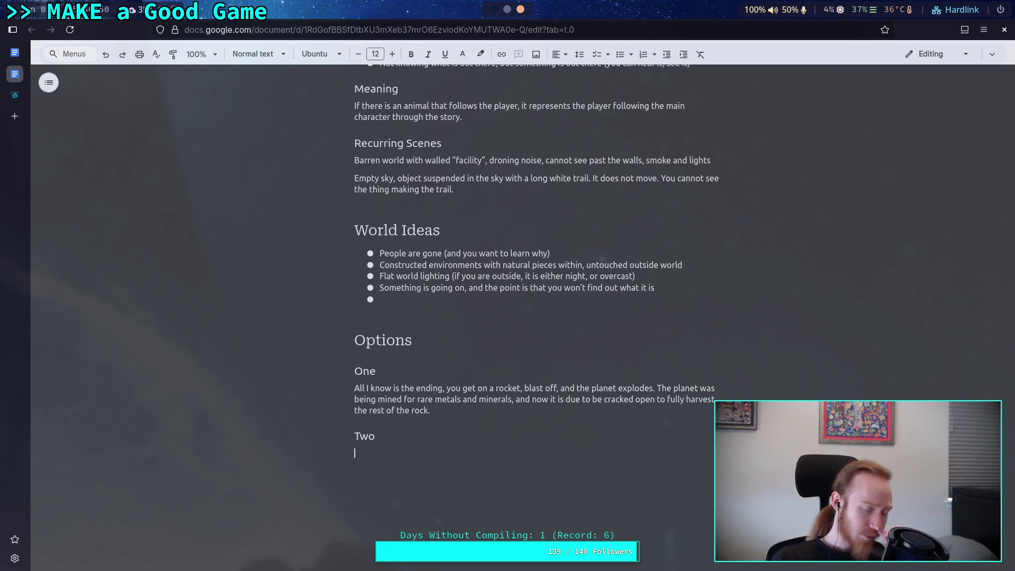
scroll(297, 229, up, 8)
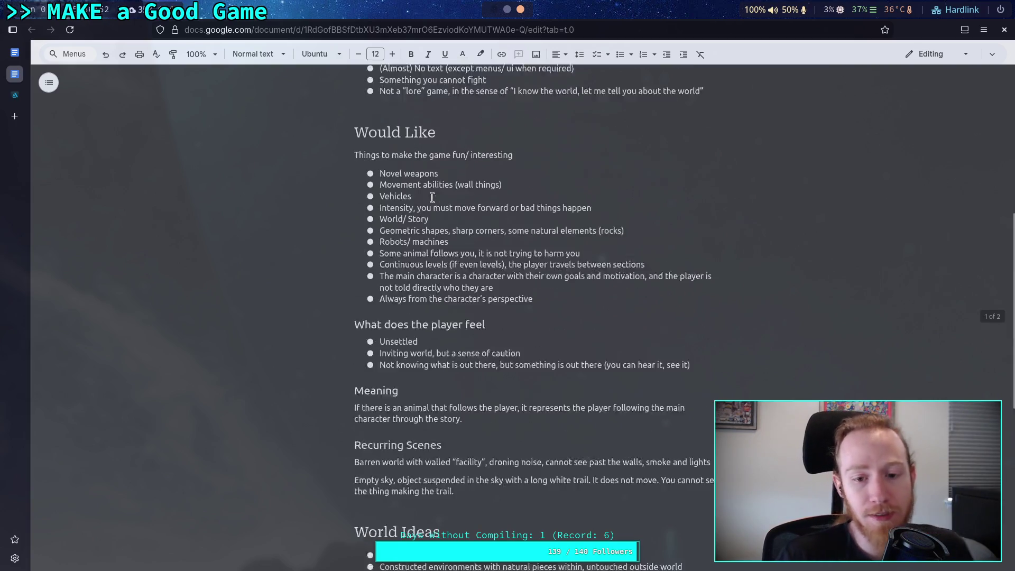
- Scroll back to the Options section and place the cursor on the empty line under Two
scroll(438, 230, down, 6)
mouse_move(540, 407)
mouse_down()
mouse_move(465, 131)
mouse_move(391, 135)
mouse_up()
scroll(529, 307, up, 2)
click(394, 175)
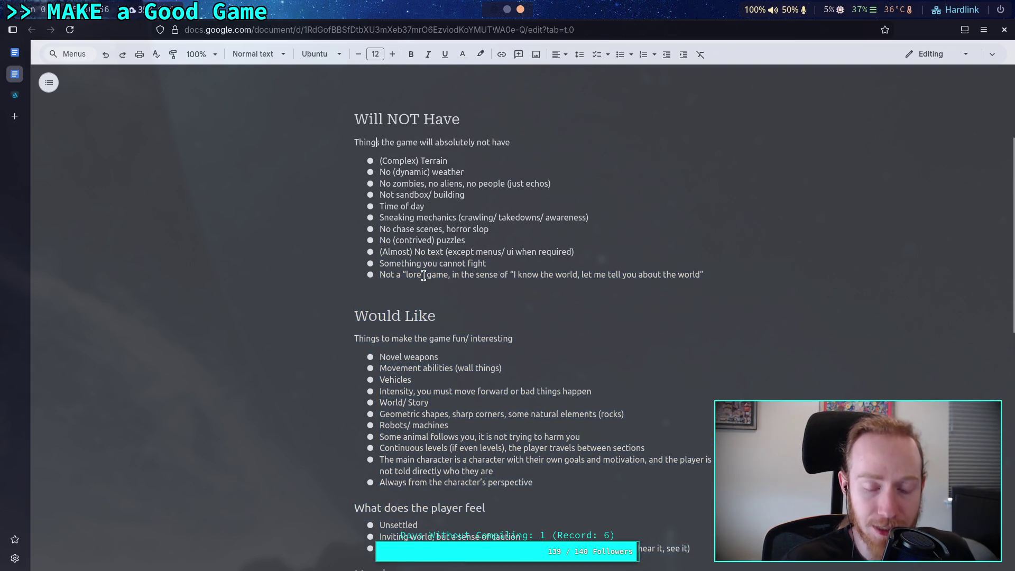
scroll(423, 375, down, 3)
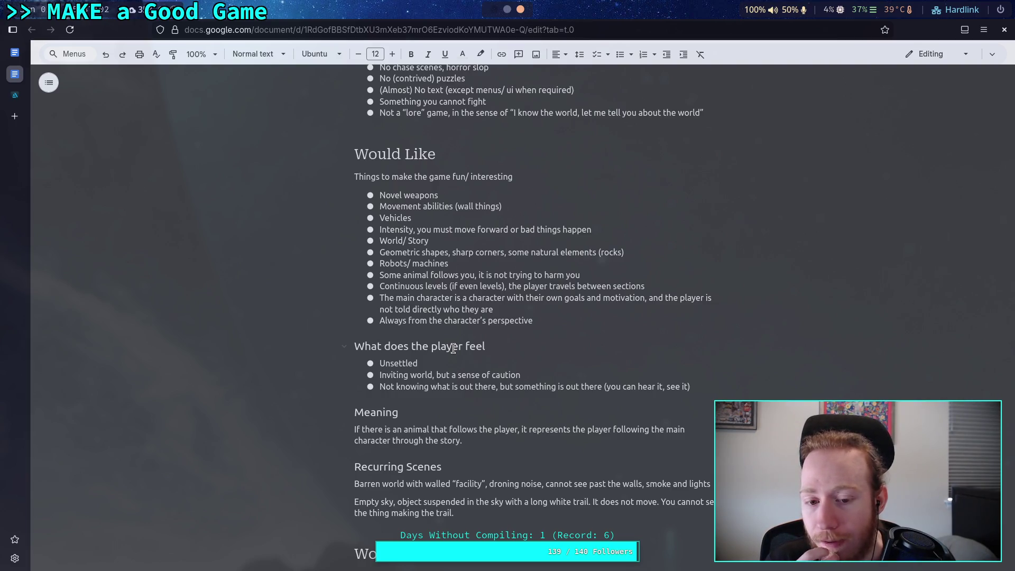
scroll(523, 283, down, 7)
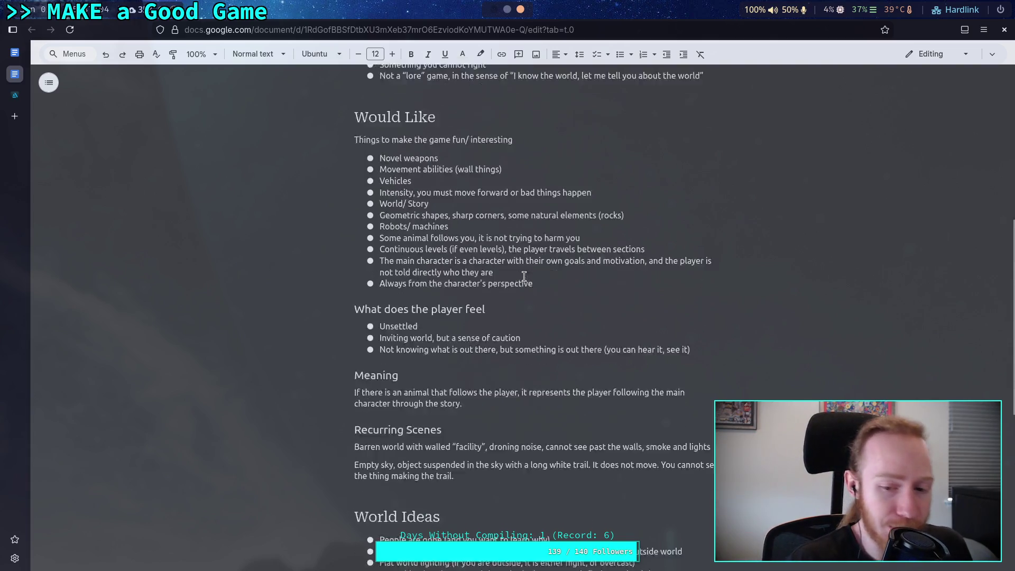
click(461, 396)
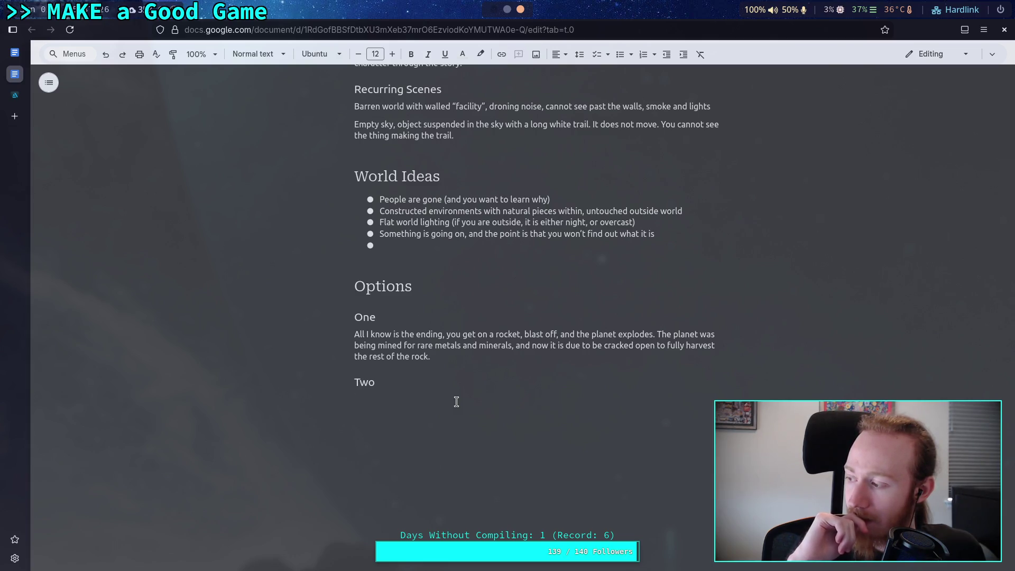
click(15, 96)
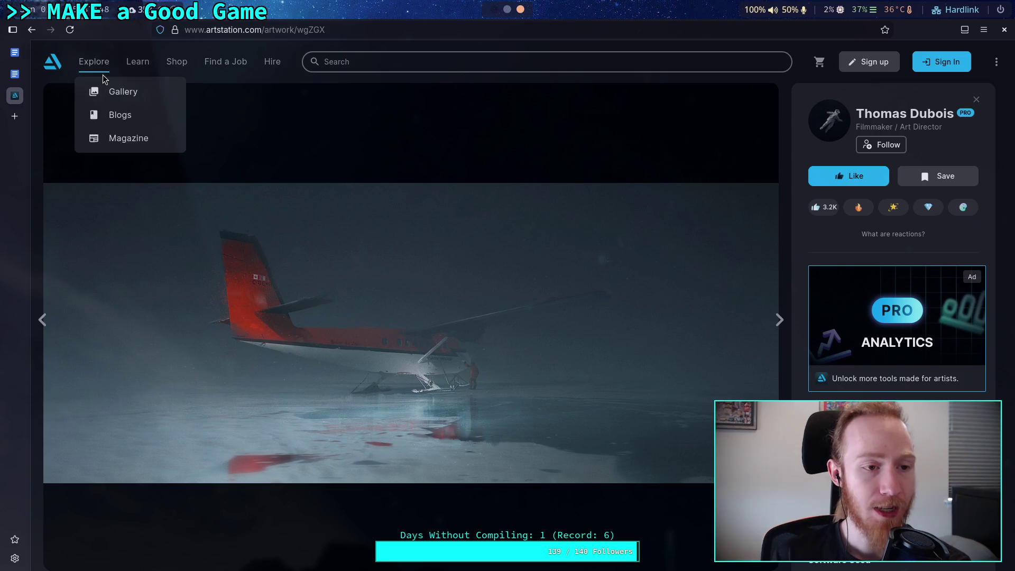
click(15, 74)
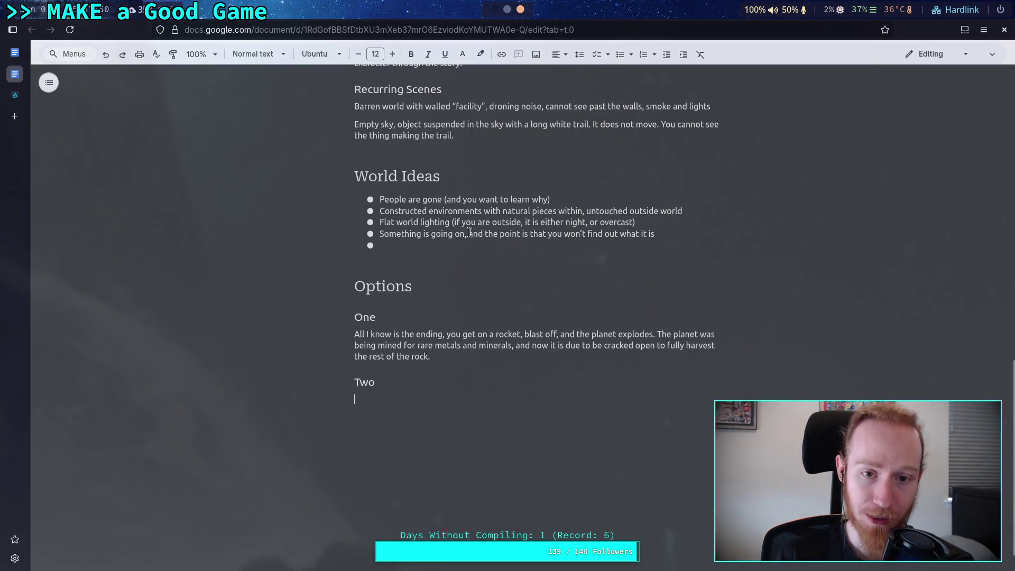
scroll(465, 245, up, 2)
drag(465, 245, 317, 163)
click(451, 243)
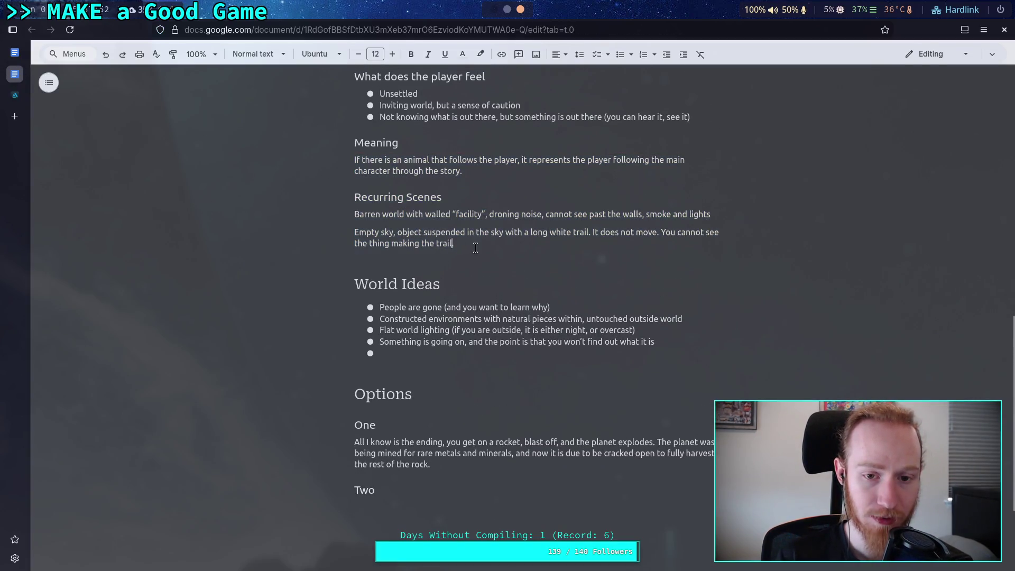
drag(479, 214, 353, 214)
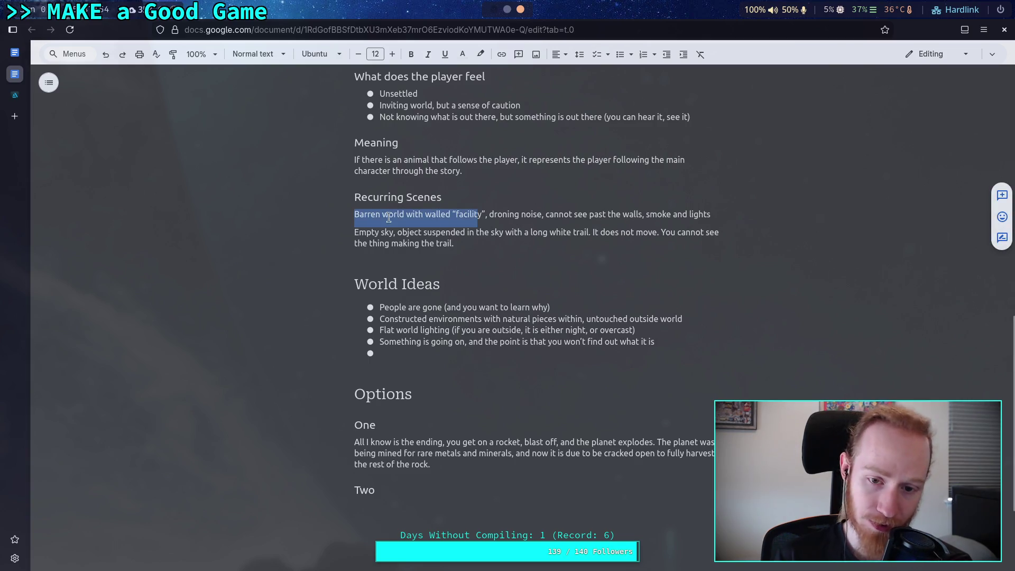
scroll(455, 243, up, 2)
click(442, 252)
scroll(443, 251, up, 3)
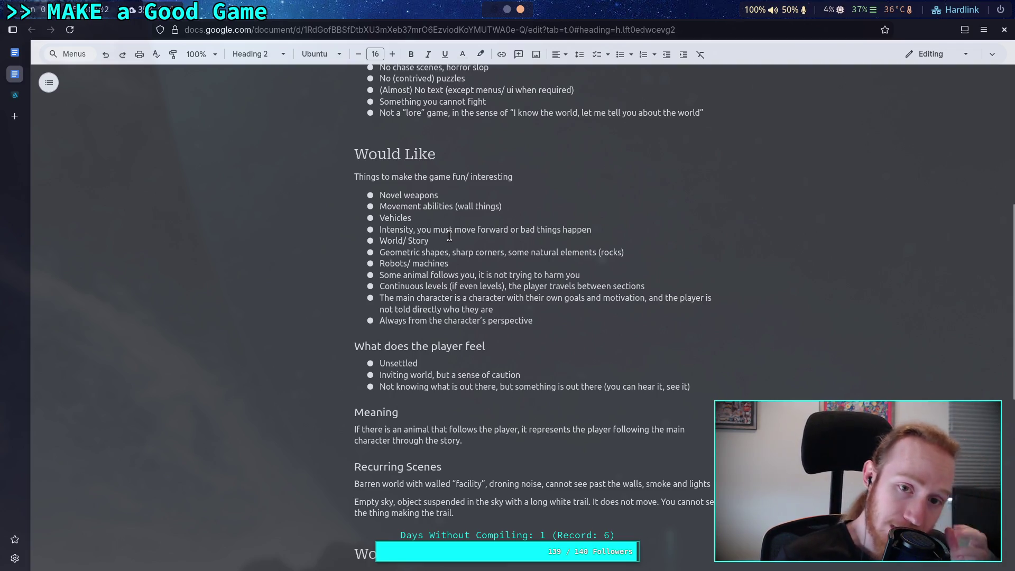
scroll(449, 237, up, 2)
scroll(449, 236, up, 1)
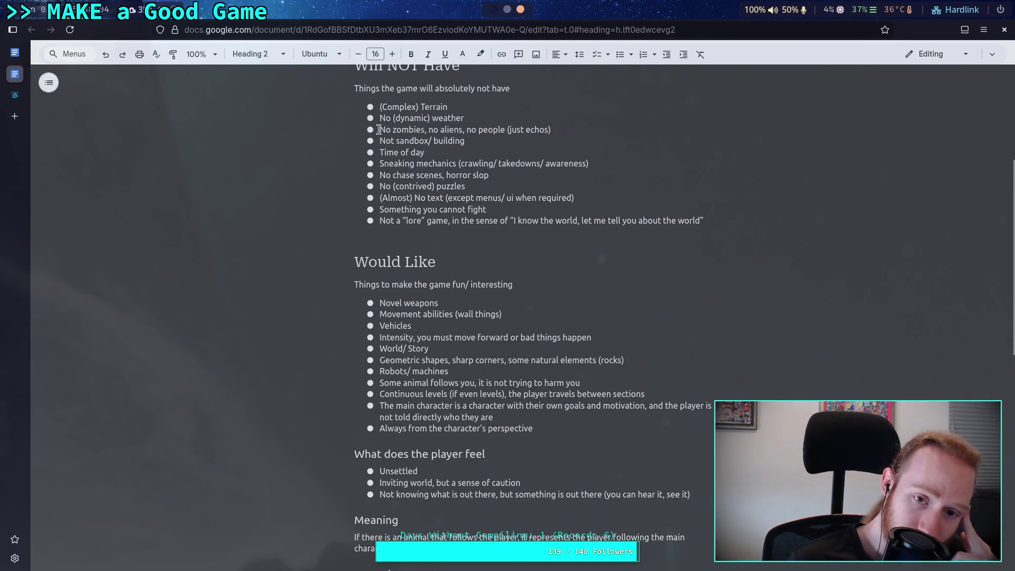
drag(384, 117, 456, 119)
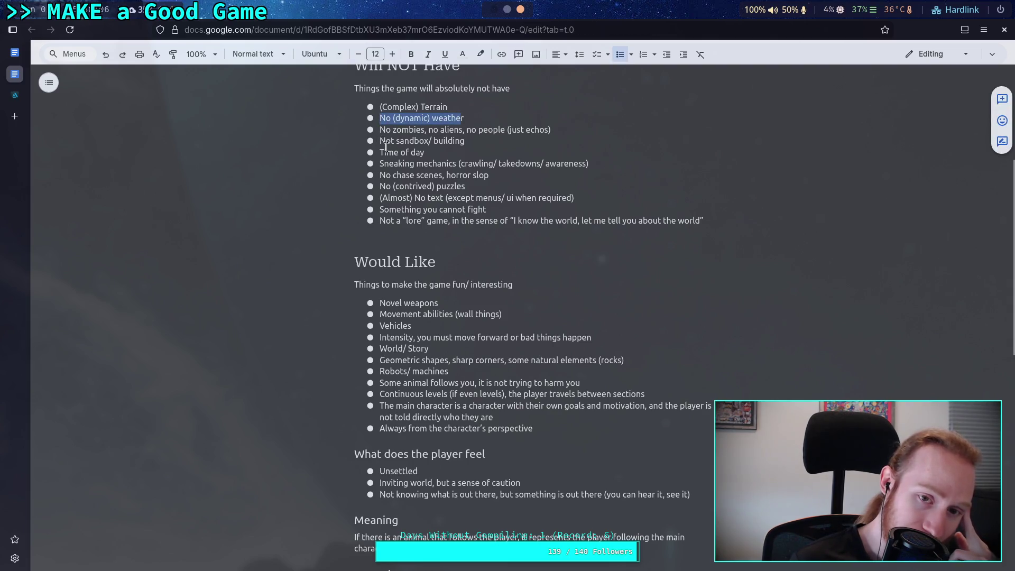
drag(385, 141, 463, 151)
click(462, 151)
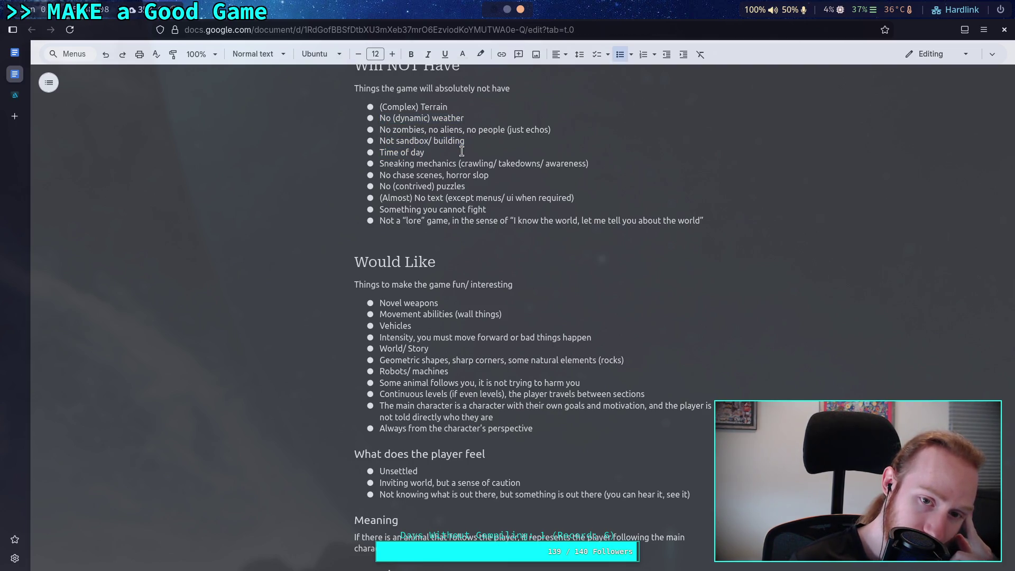
drag(393, 118, 432, 118)
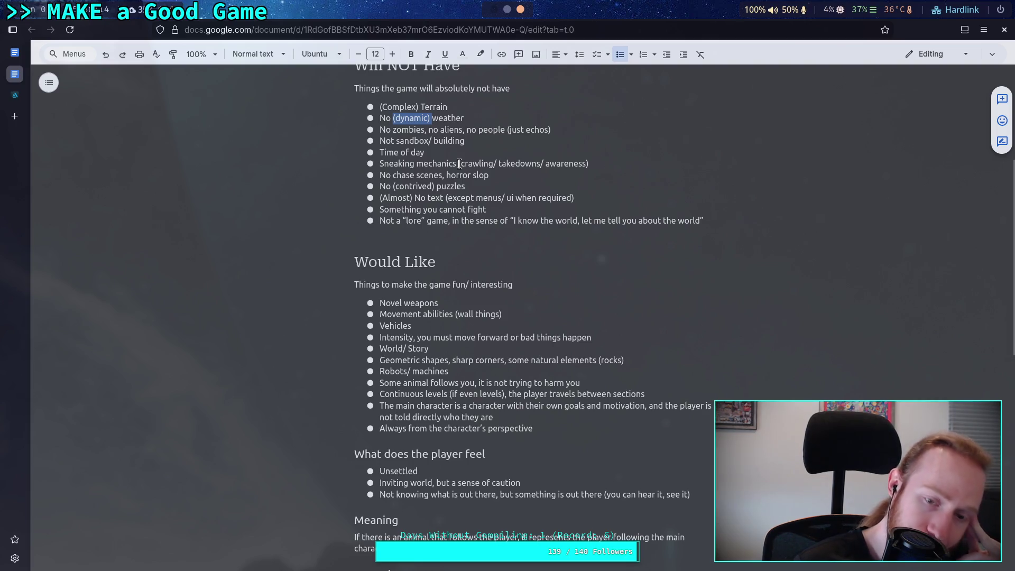
click(458, 164)
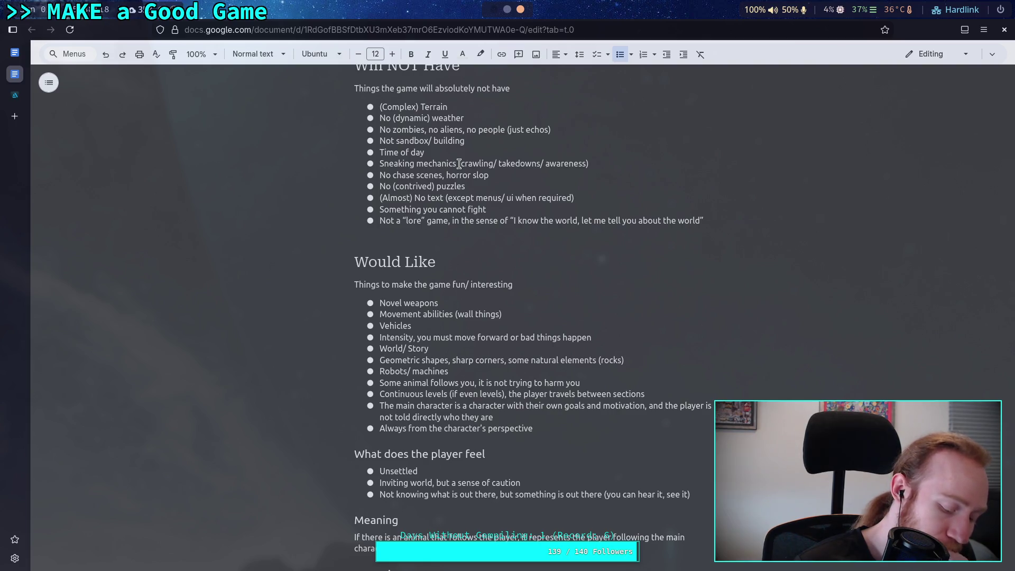
scroll(459, 164, down, 2)
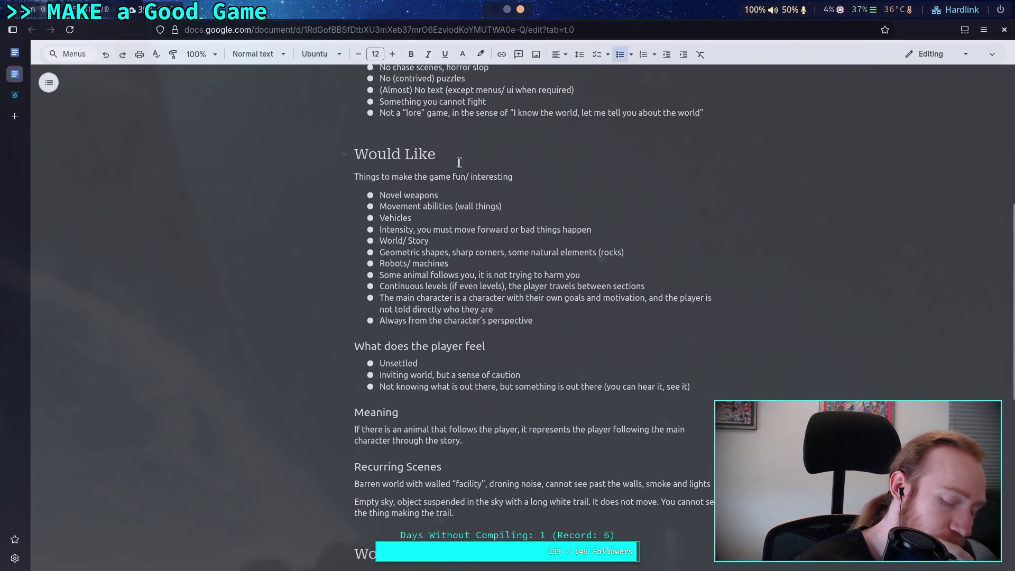
scroll(459, 169, down, 5)
click(560, 458)
key(Return)
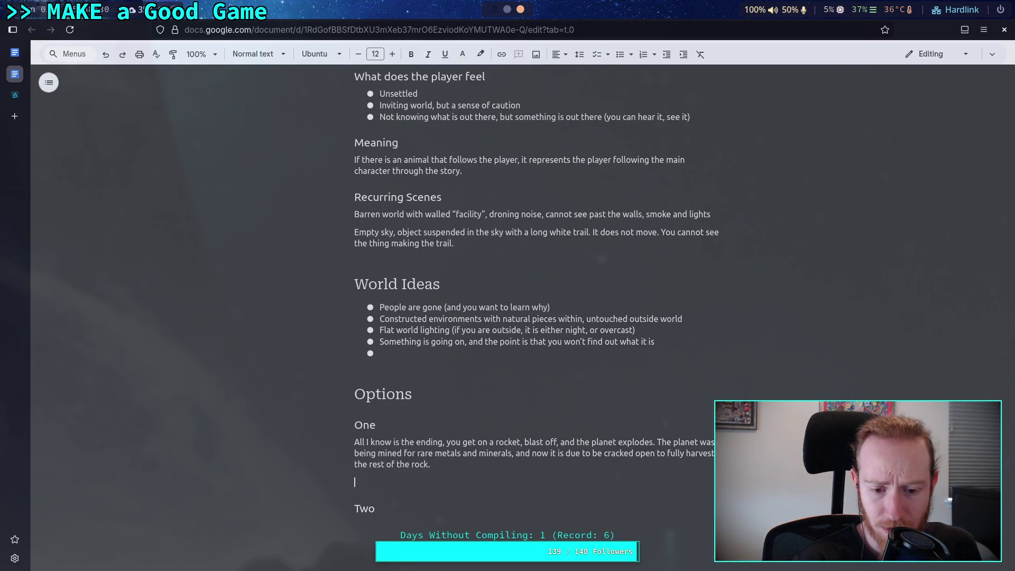
- Add that thousands of years of mining companies left hostile derelict machines behind
text(Thous)
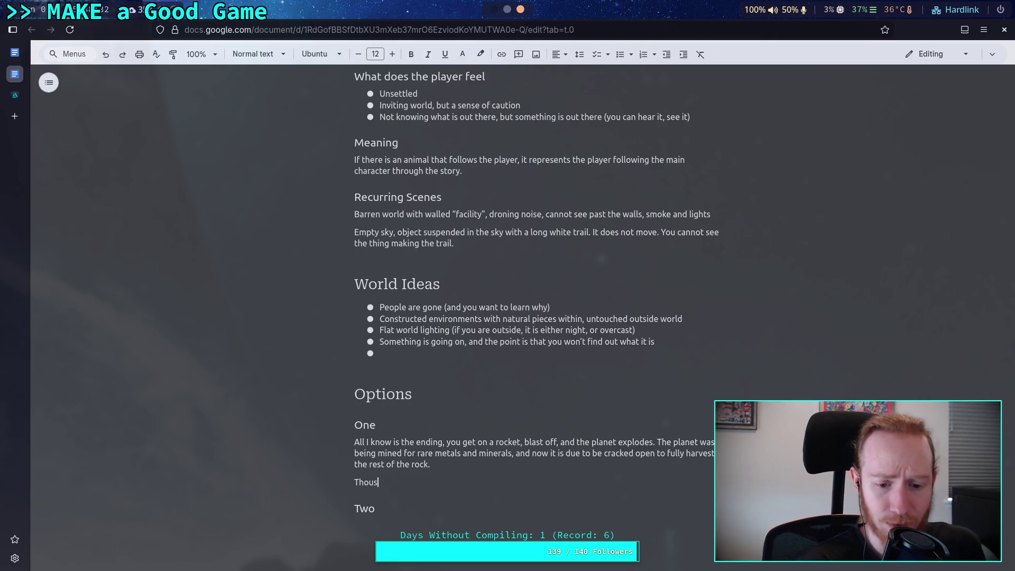
text(ands o)
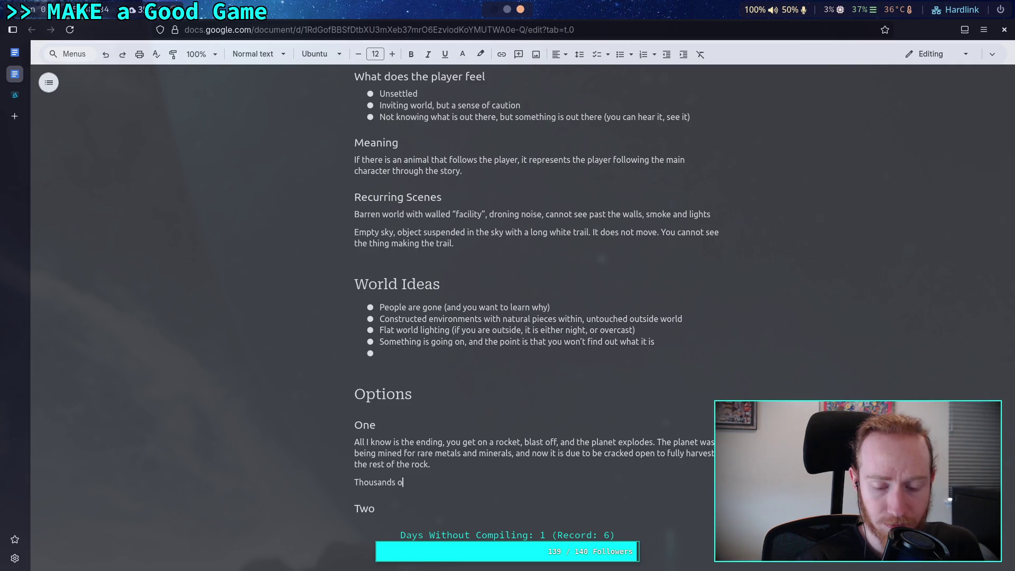
text(f years )
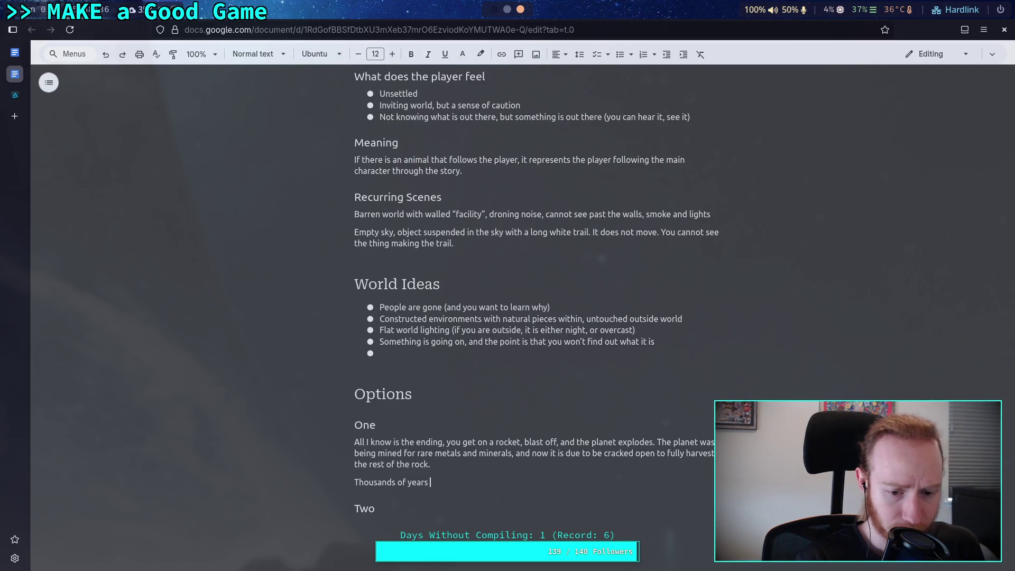
text(of )
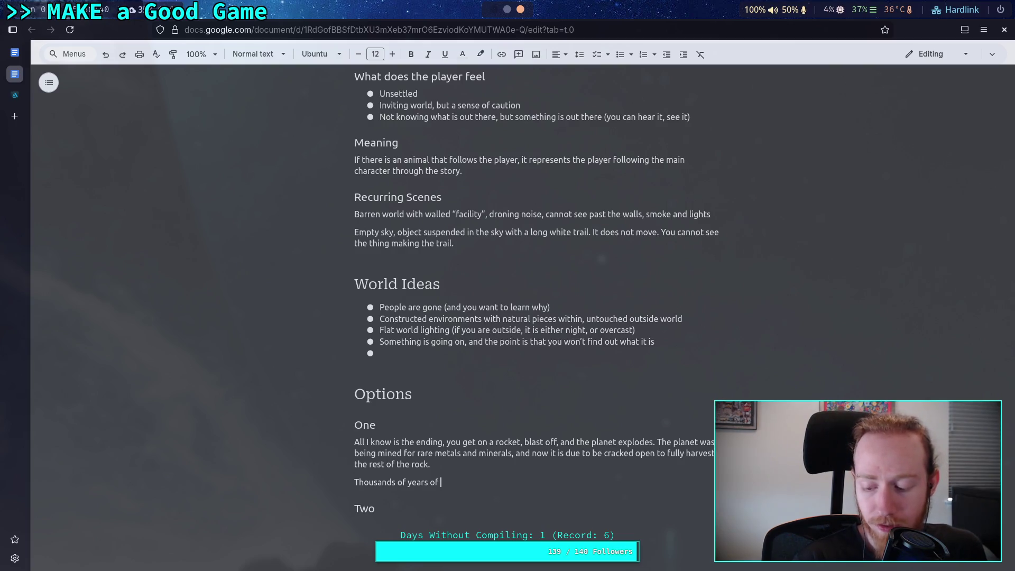
text(mining )
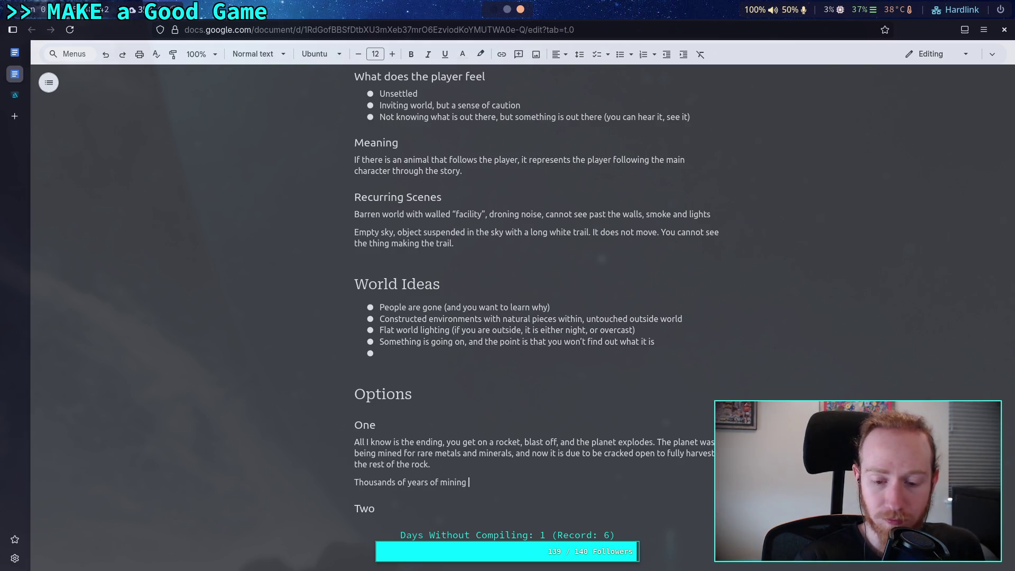
text(companies c)
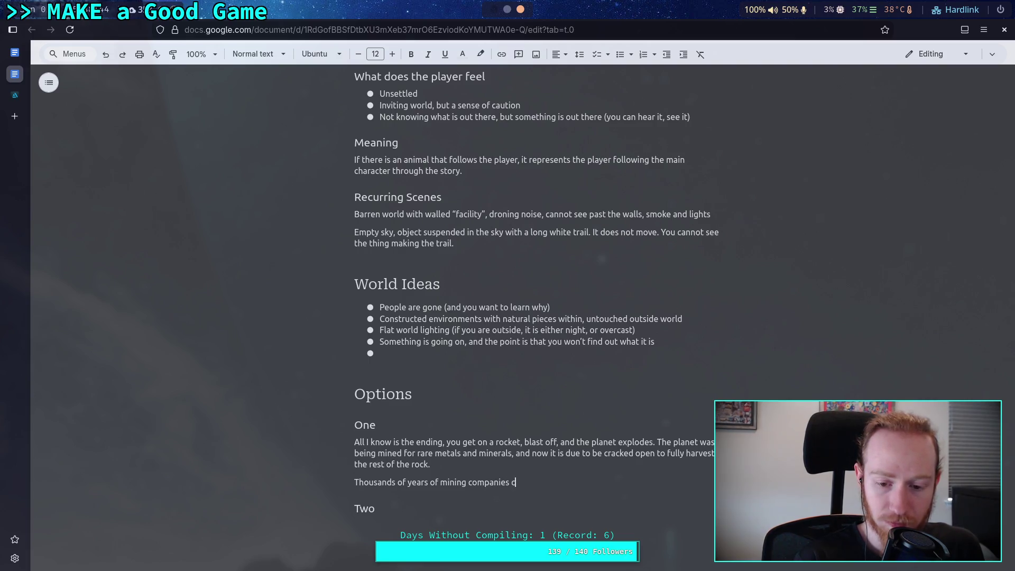
text(oming and going )
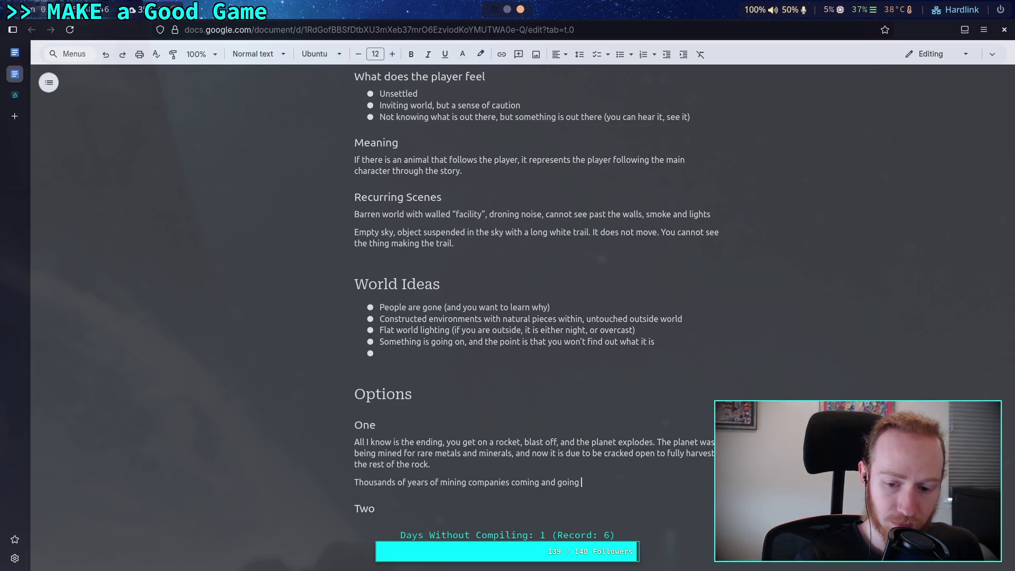
text(have lef)
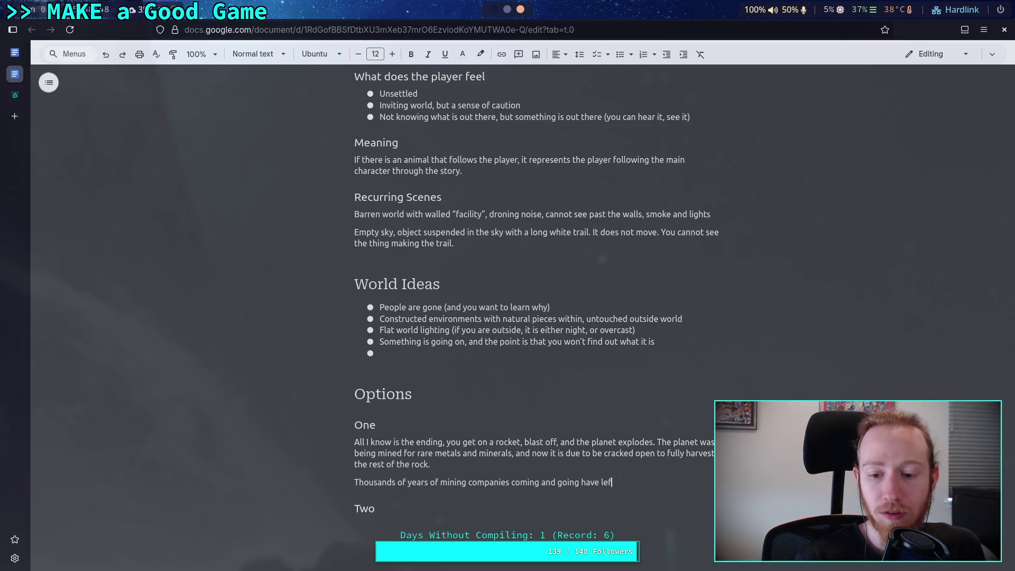
text(t derelict )
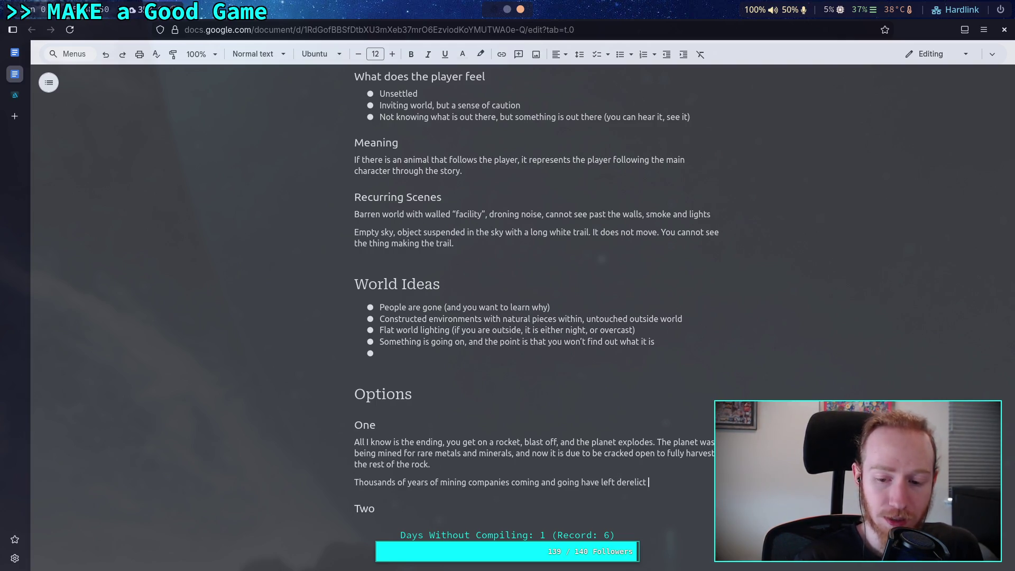
text(machines that are hostile)
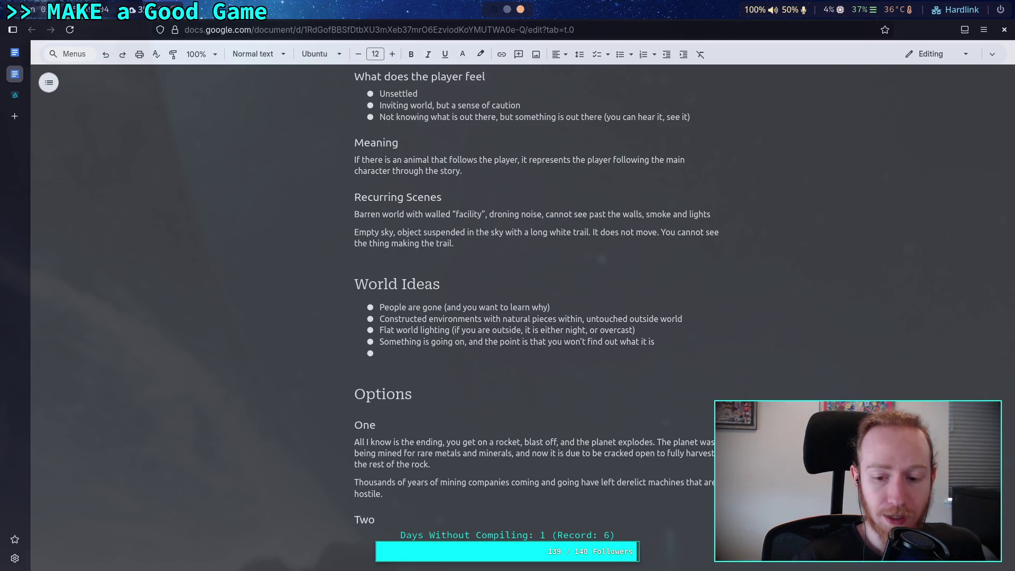
- Add that defecting workers are trying to stop you pressing the button and ending their world
text(Defecting )
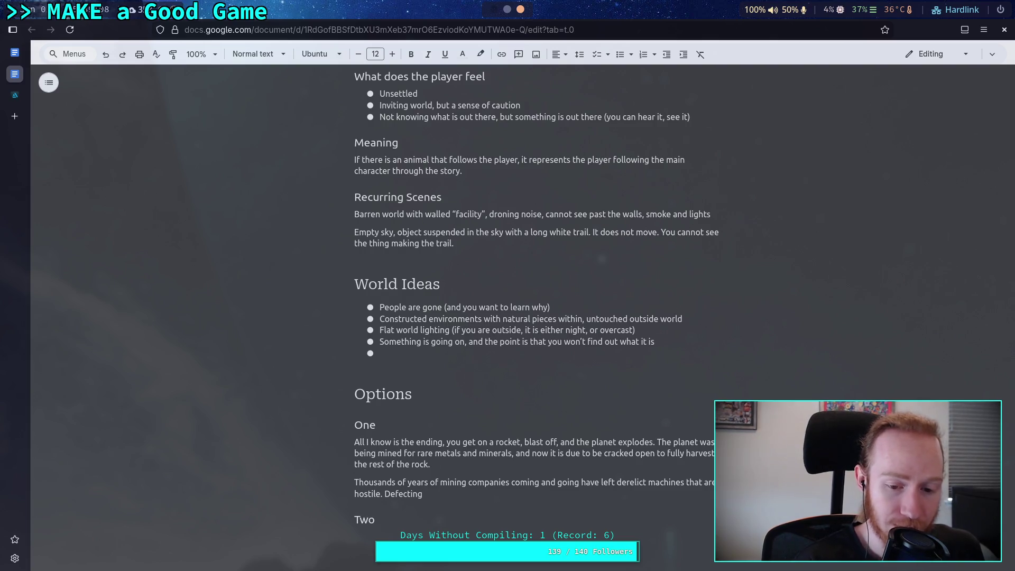
text(wa)
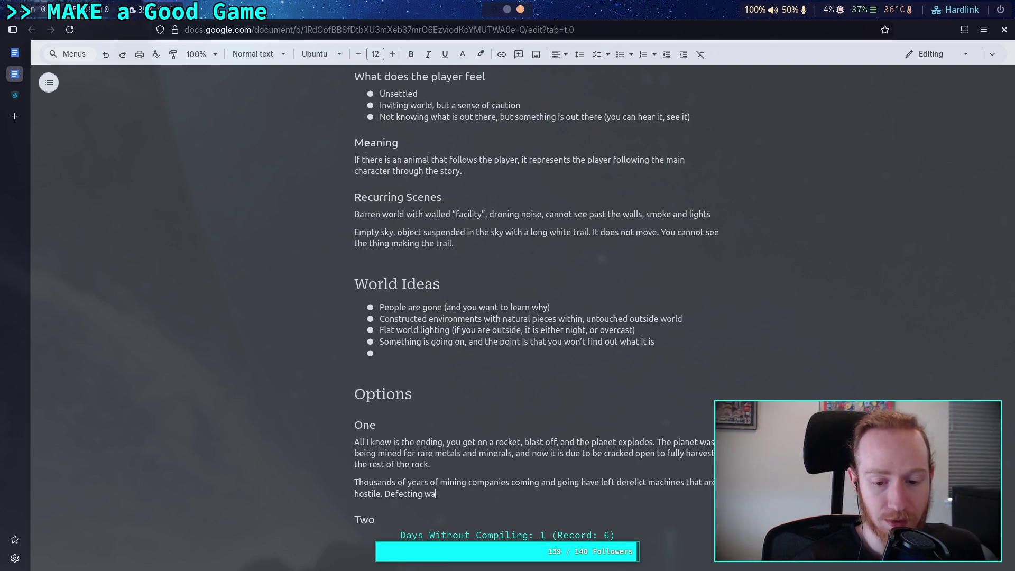
key(BackSpace)
text(orkers)
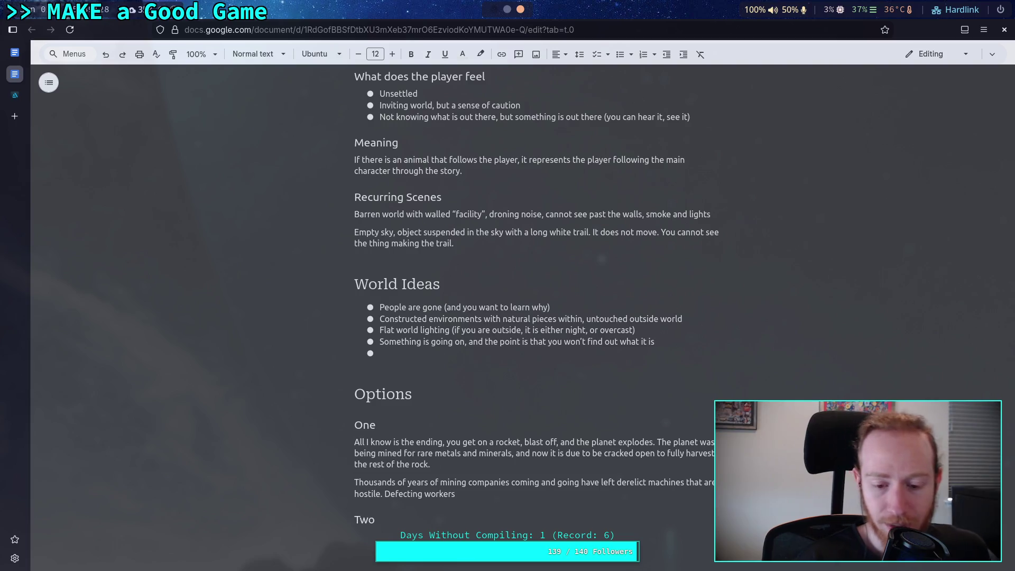
text( are )
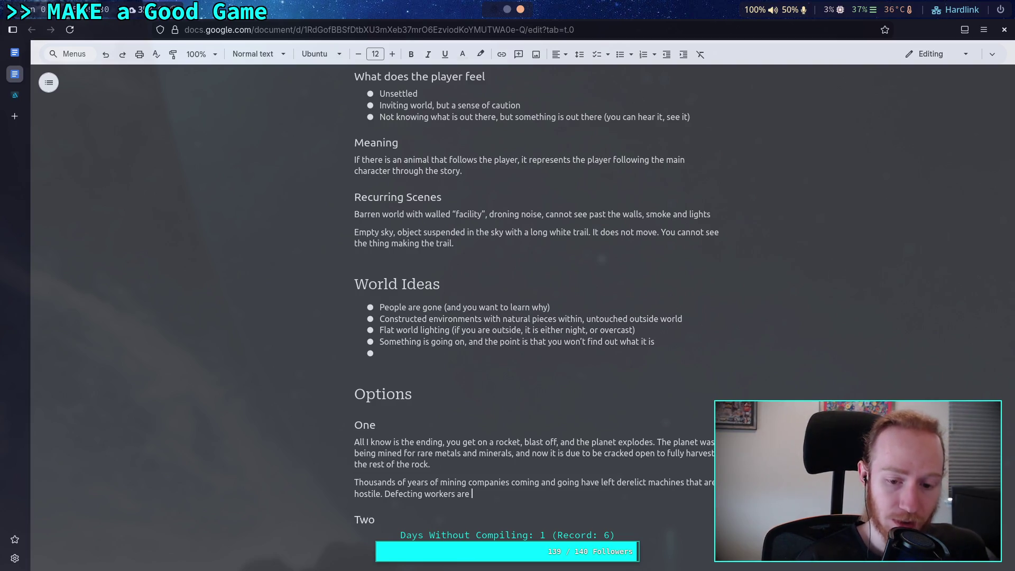
text(hostile)
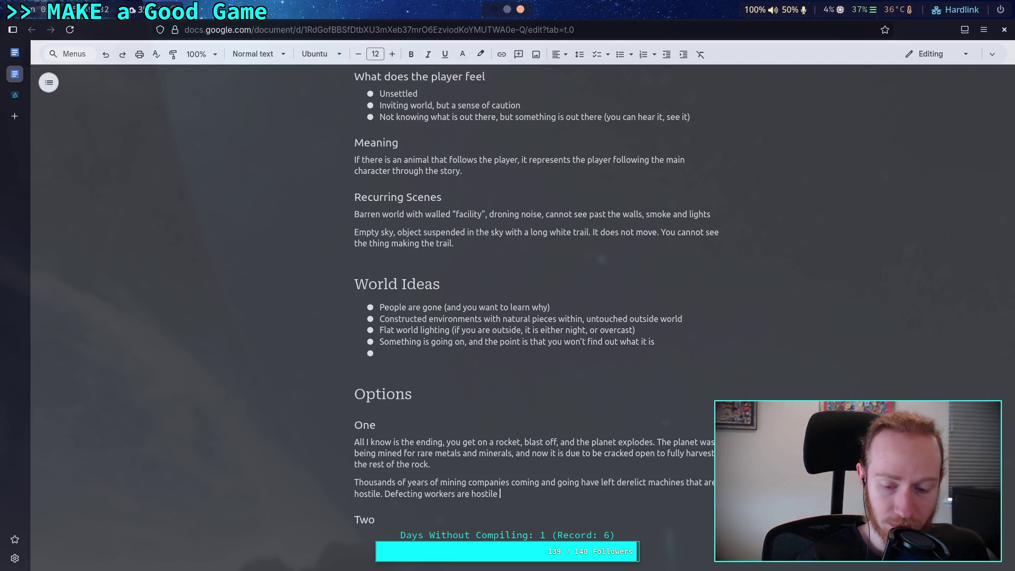
key(BackSpace)
key(BackSpace)
key(BackSpace)
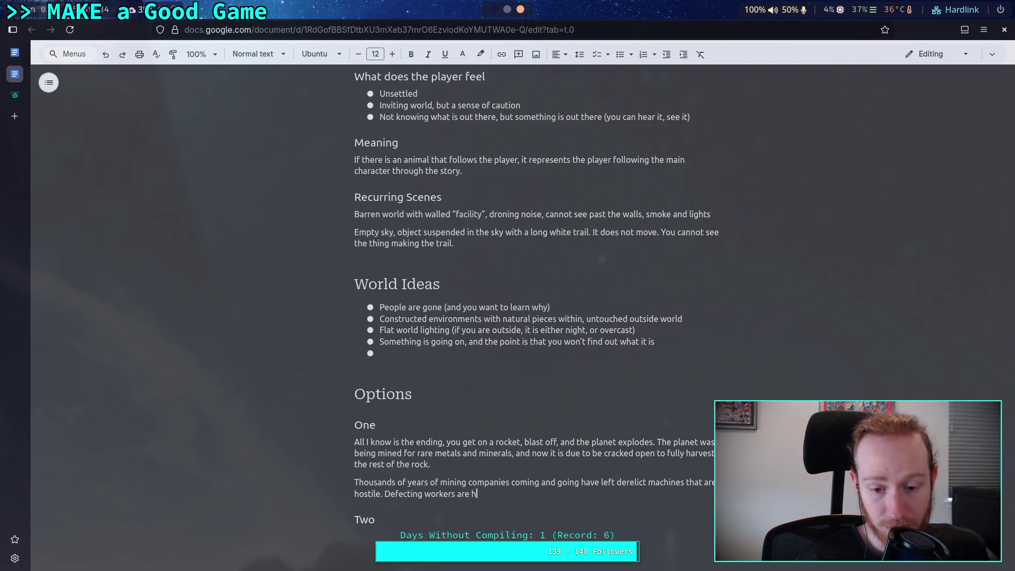
text(tri)
key(BackSpace)
text(ying)
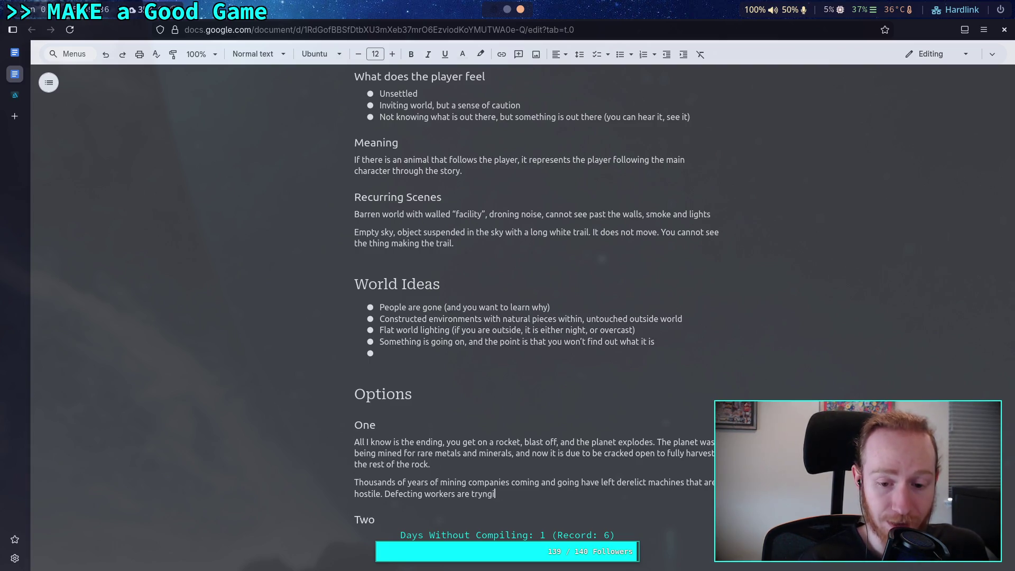
text( to )
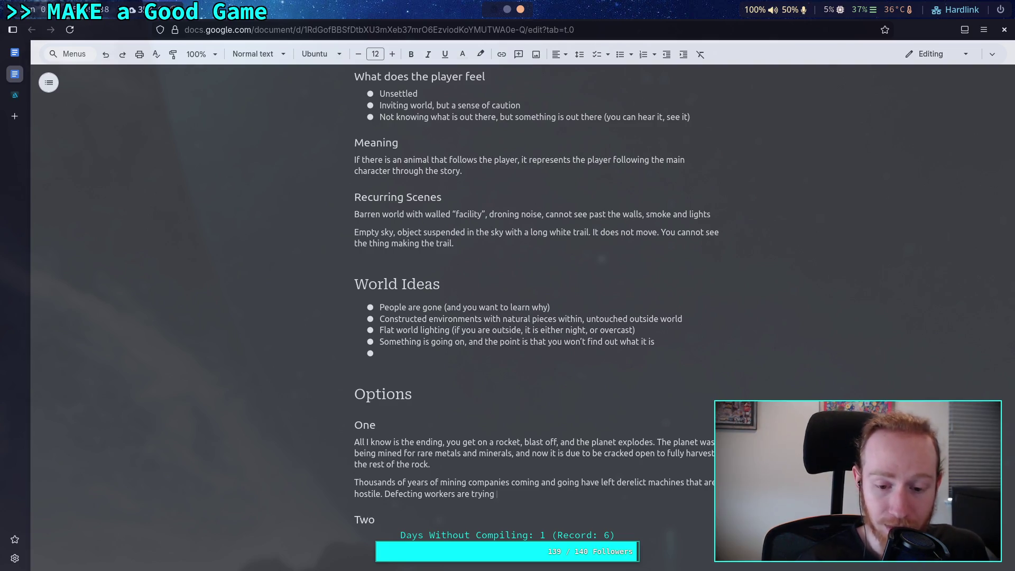
text(stop you from )
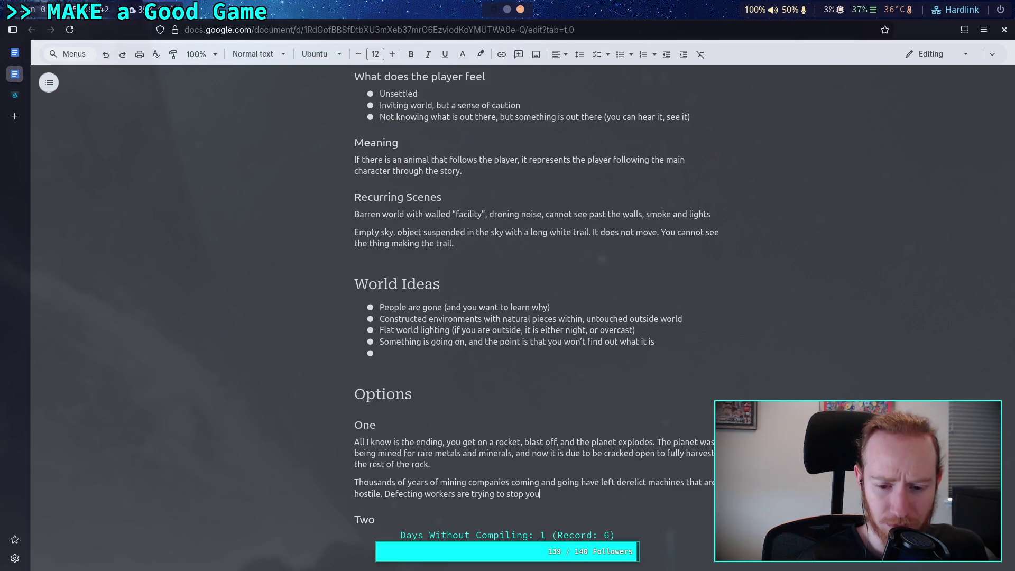
text(pressing the button and ending their world.)
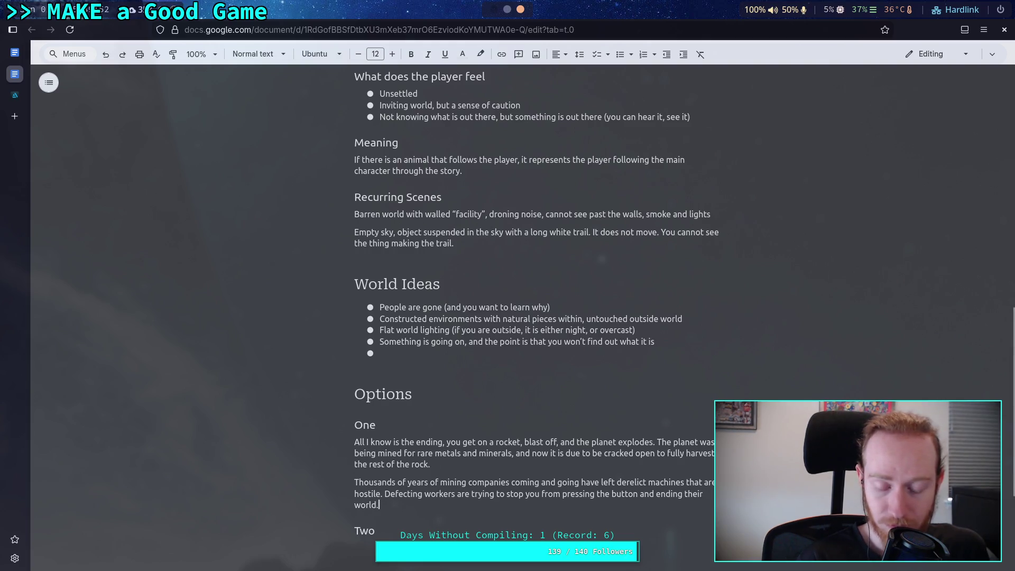
- Replace 'Defecting' with 'Great-grandchildren of defected' at the start of the workers sentence
click(382, 494)
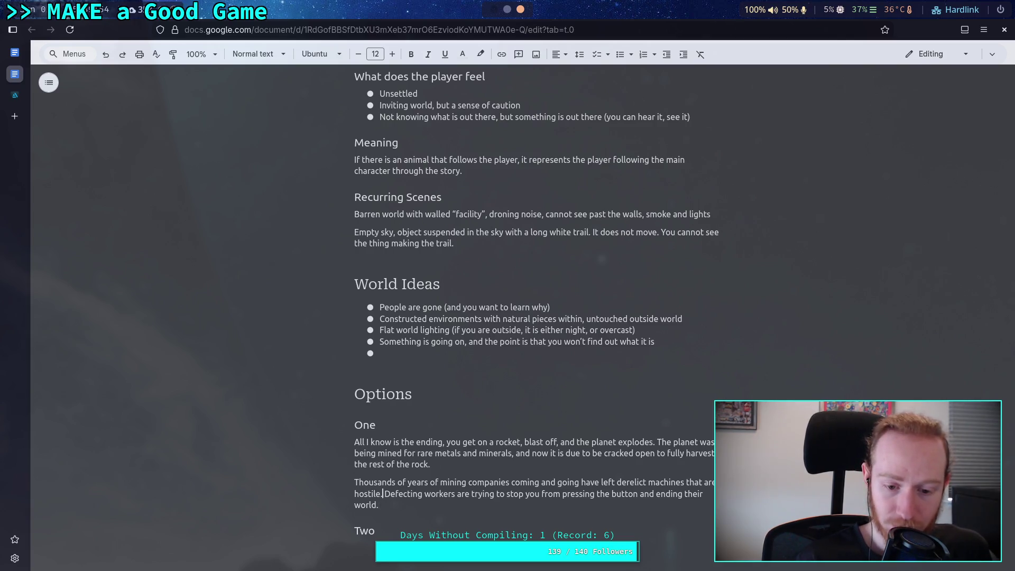
key(BackSpace)
key(BackSpace)
key(BackSpace)
text(ed)
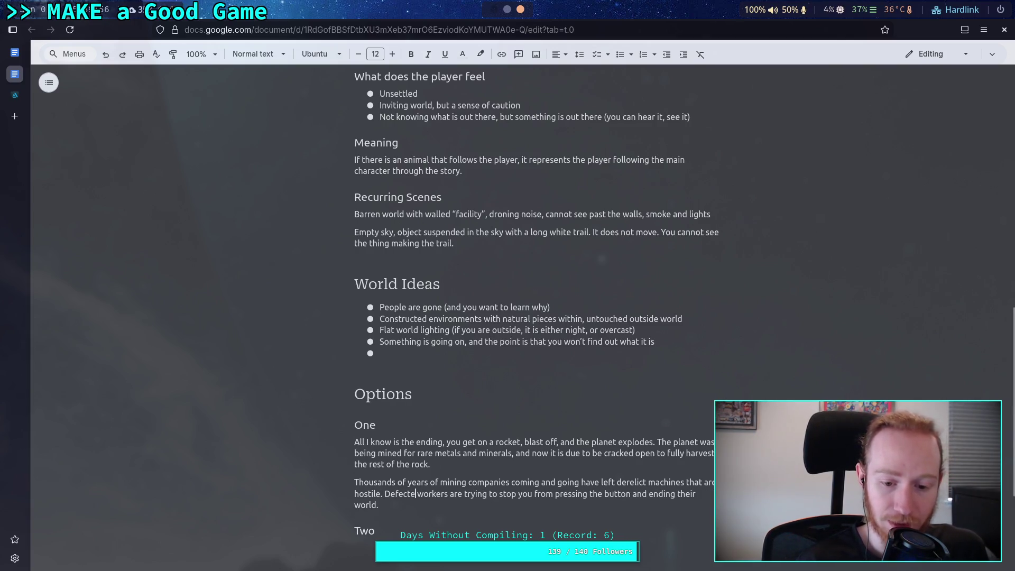
key(BackSpace)
key(BackSpace)
key(BackSpace)
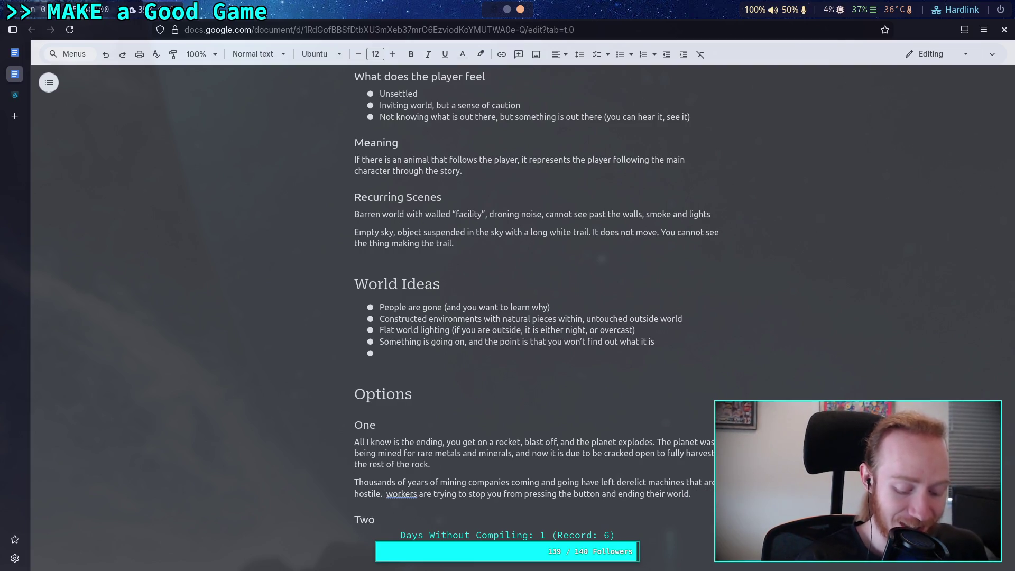
text(Great-fra)
key(BackSpace)
key(BackSpace)
key(BackSpace)
text(grandc)
text(hild)
text(ren of decq)
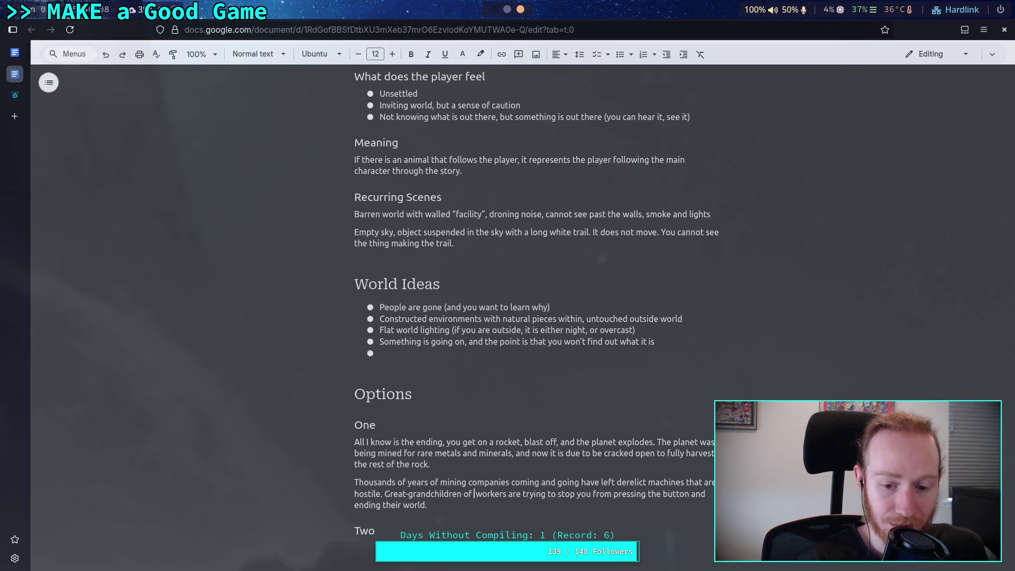
key(BackSpace)
key(BackSpace)
text(fected)
- Place the cursor on the empty line under the Two heading
click(472, 505)
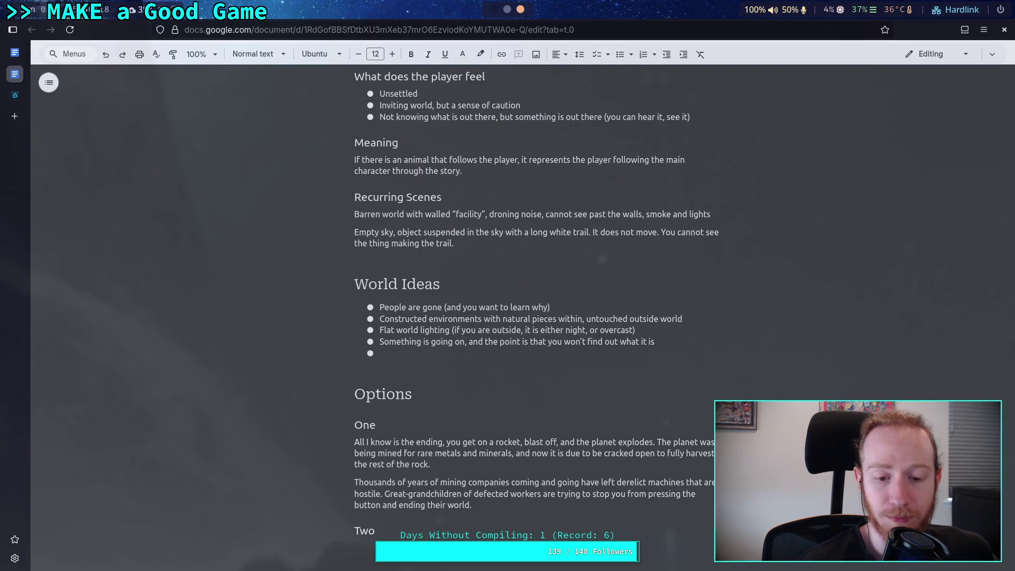
scroll(472, 508, down, 3)
click(473, 507)
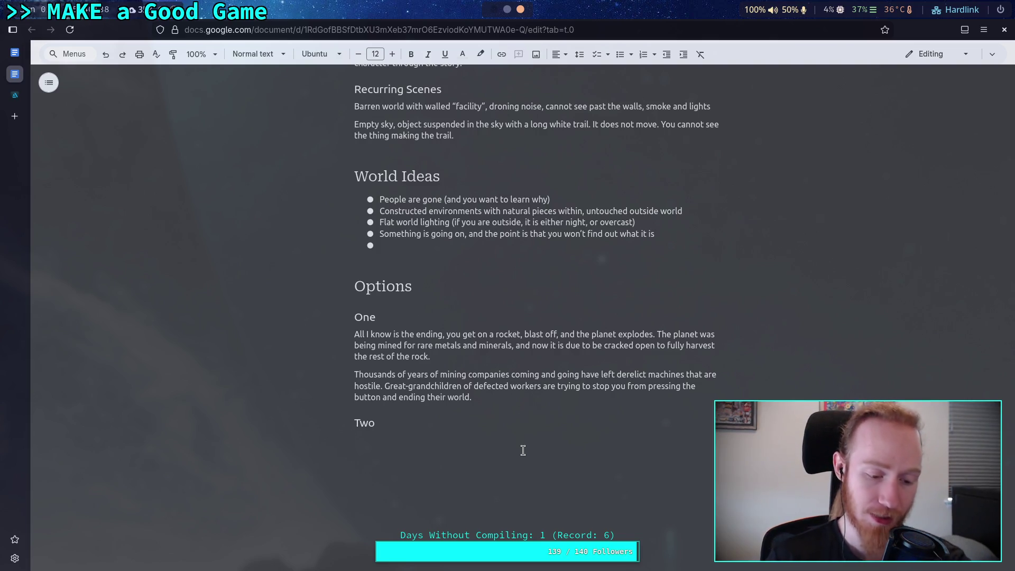
scroll(523, 451, up, 10)
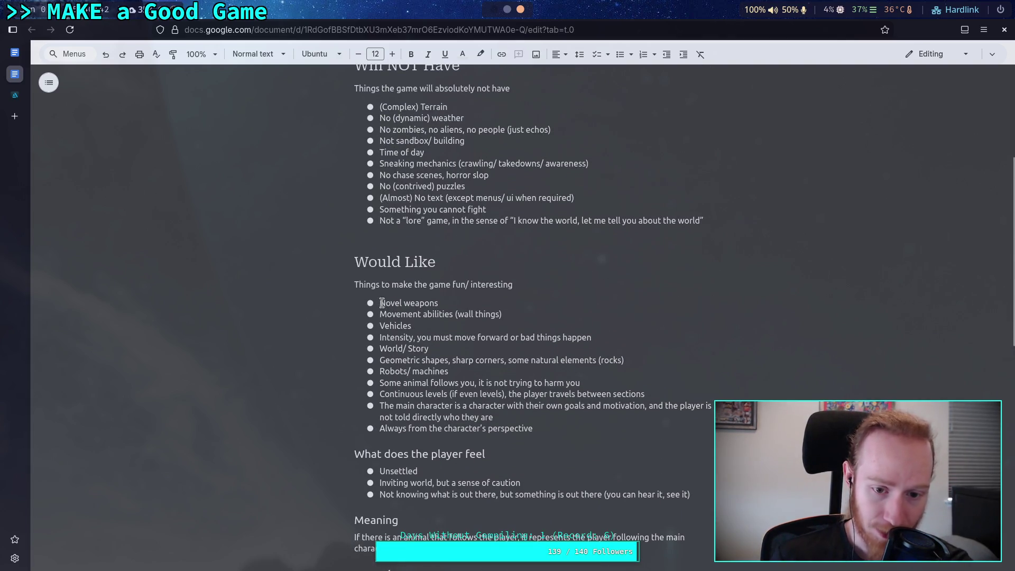
- Review the Would Like items, from Novel weapons to Robots/ machines, then switch back to the ArtStation artwork
triple_click(380, 303)
drag(412, 327, 417, 327)
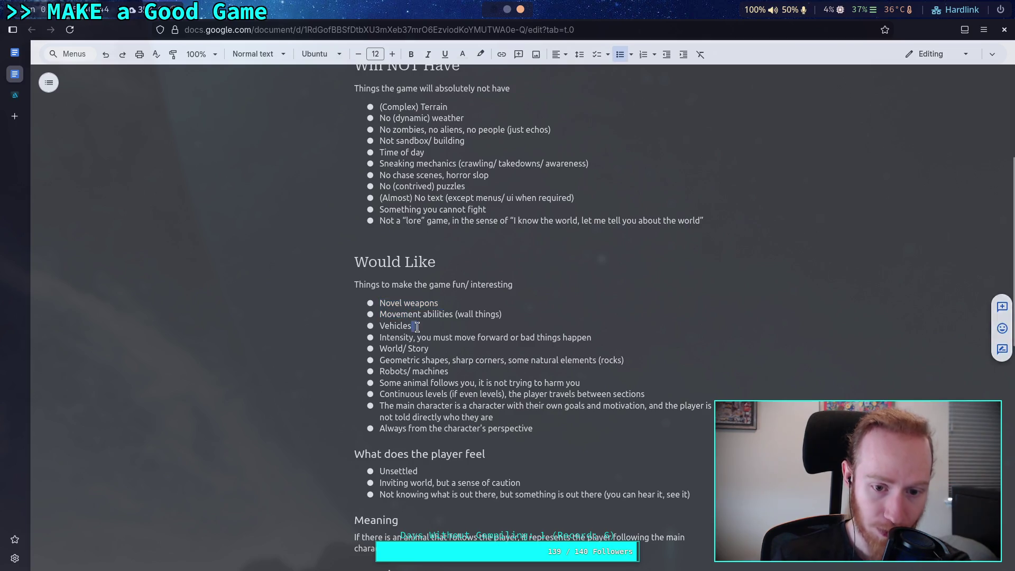
shift+click(450, 355)
drag(459, 374, 385, 372)
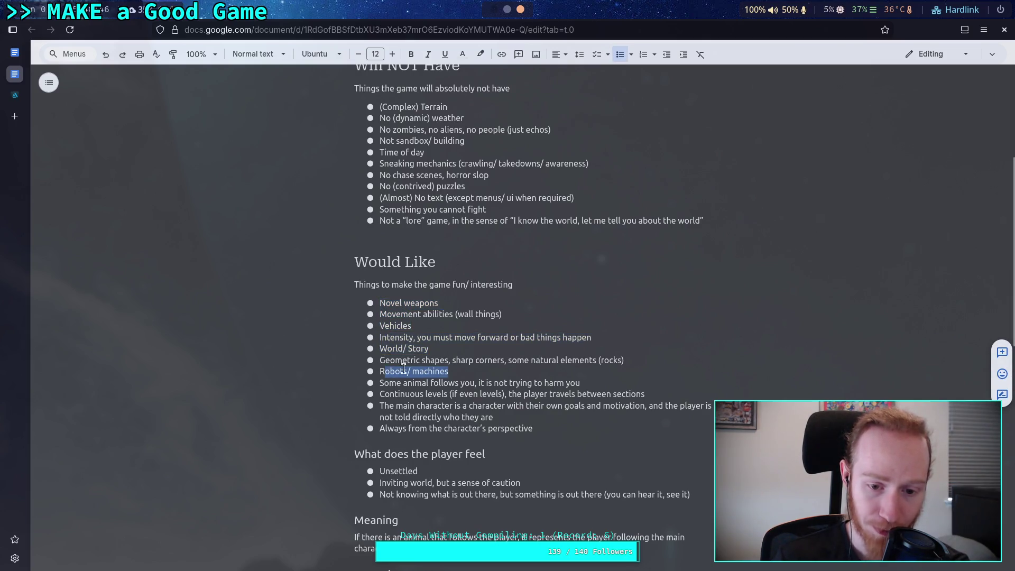
click(476, 376)
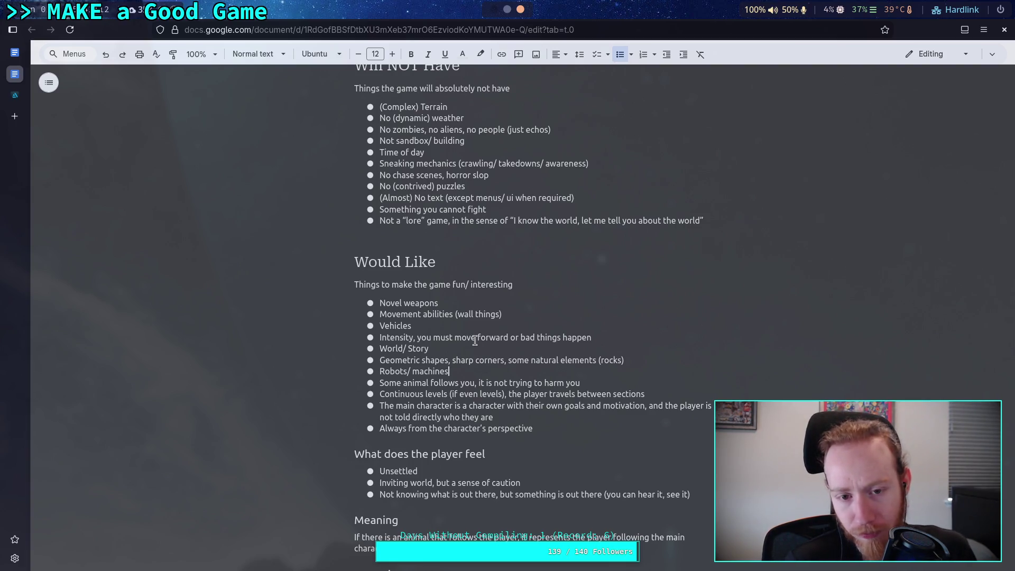
click(18, 99)
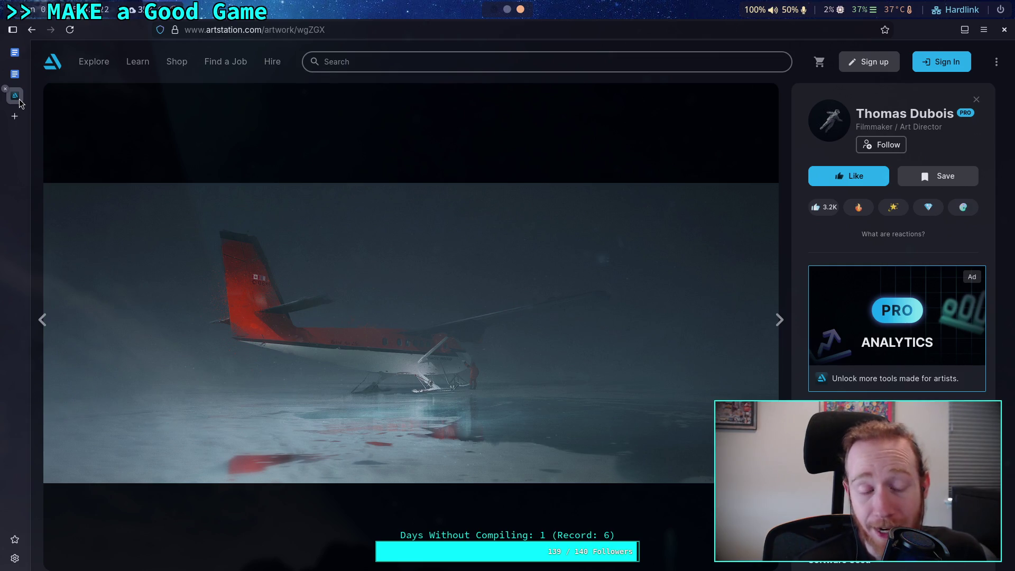
- Reread both Option One paragraphs in the design document, then return to the red plane artwork
click(15, 79)
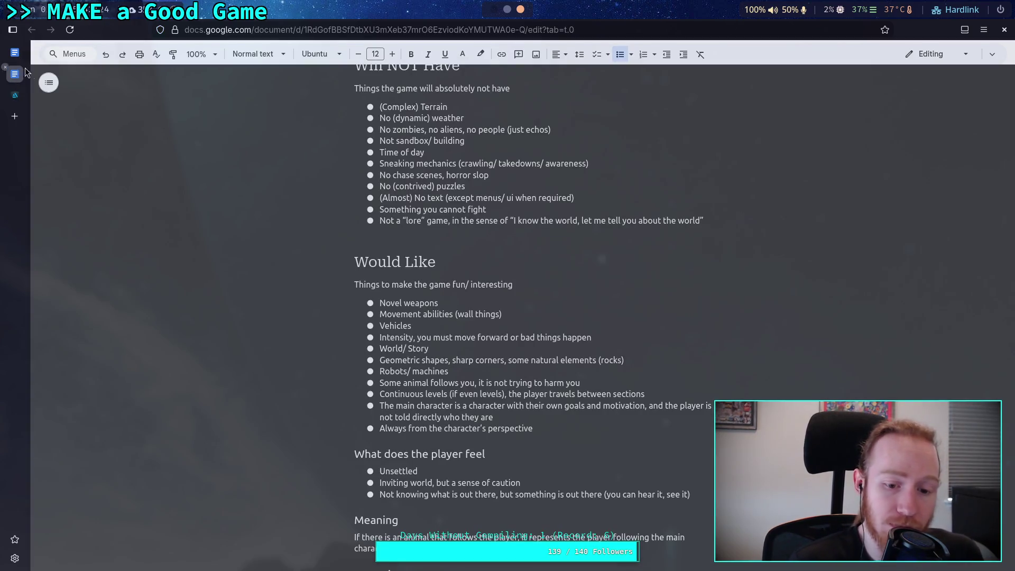
scroll(466, 447, down, 7)
scroll(465, 448, down, 1)
mouse_move(472, 451)
mouse_down()
mouse_move(335, 385)
mouse_move(354, 371)
mouse_up()
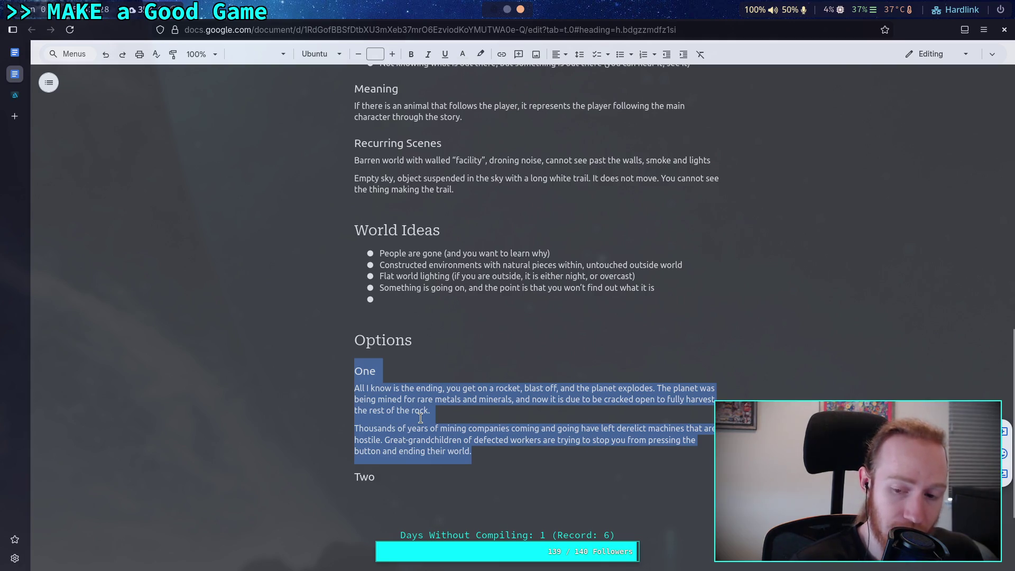
click(431, 410)
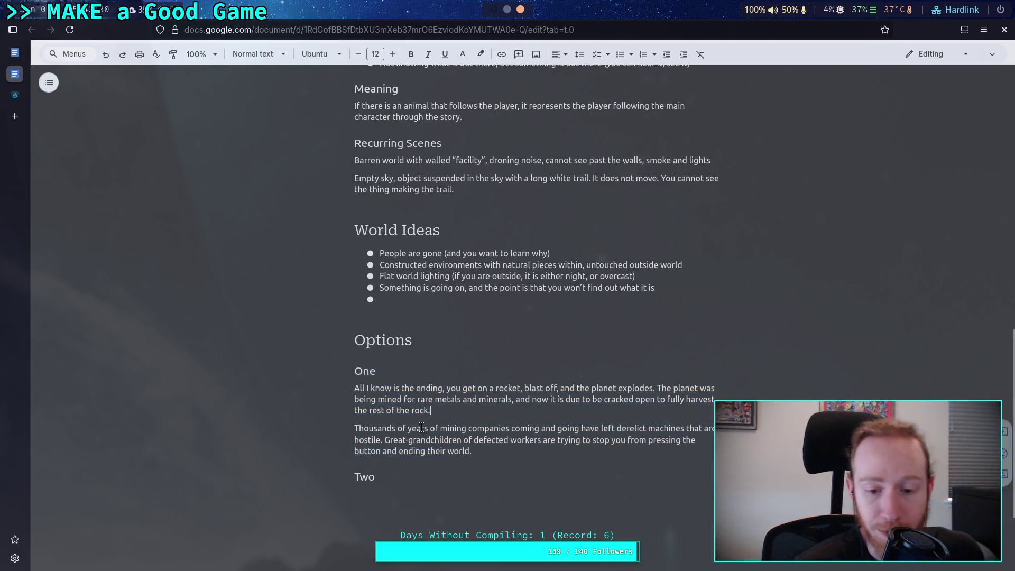
drag(385, 440, 472, 451)
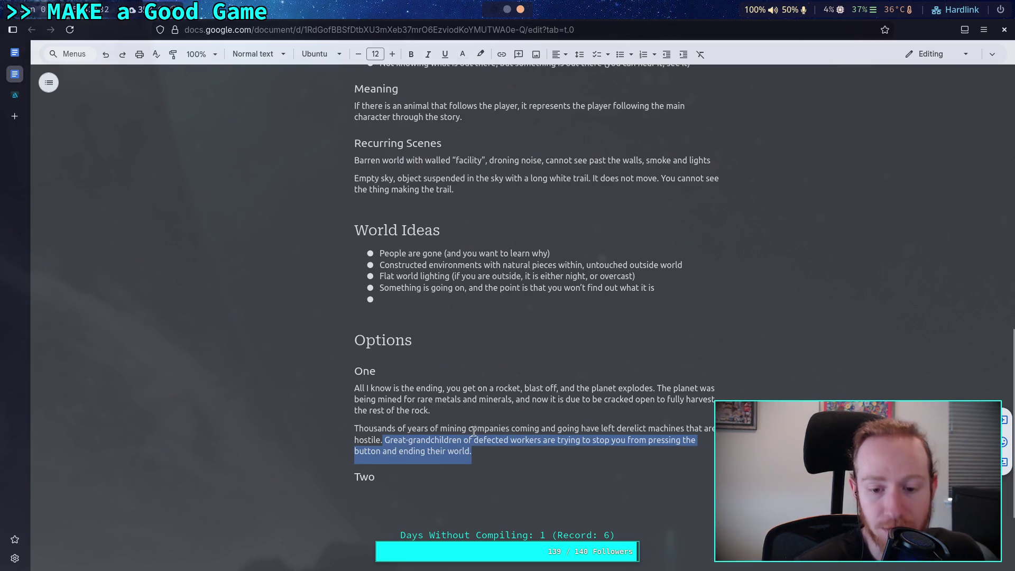
click(447, 440)
drag(385, 440, 470, 453)
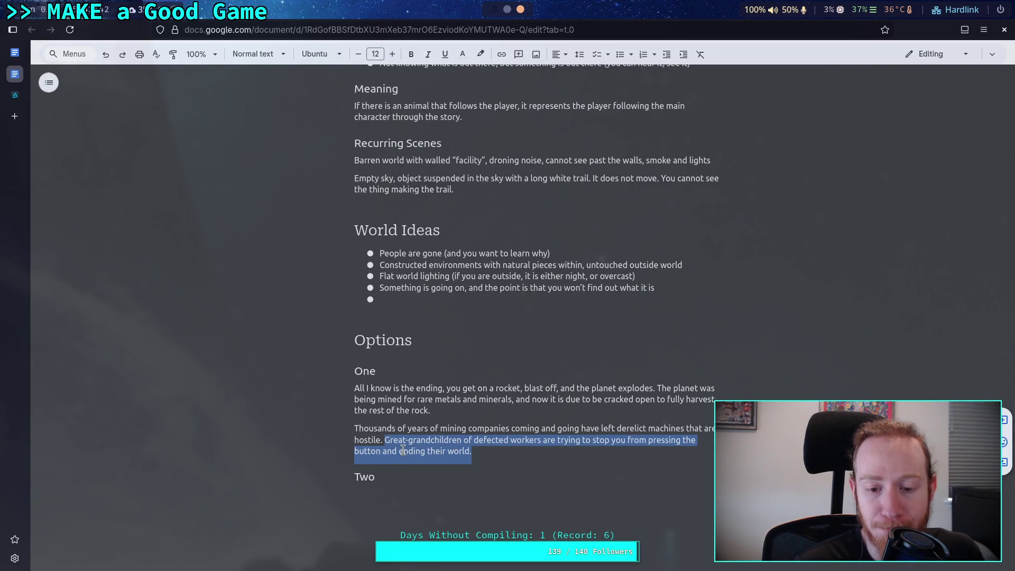
click(472, 451)
drag(472, 451, 315, 388)
click(492, 451)
drag(487, 451, 355, 389)
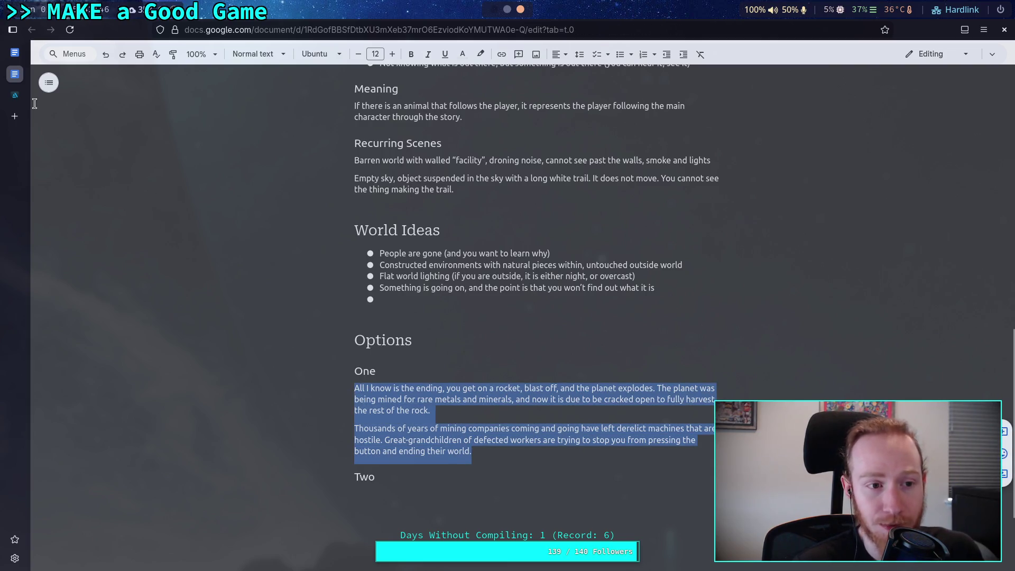
click(14, 95)
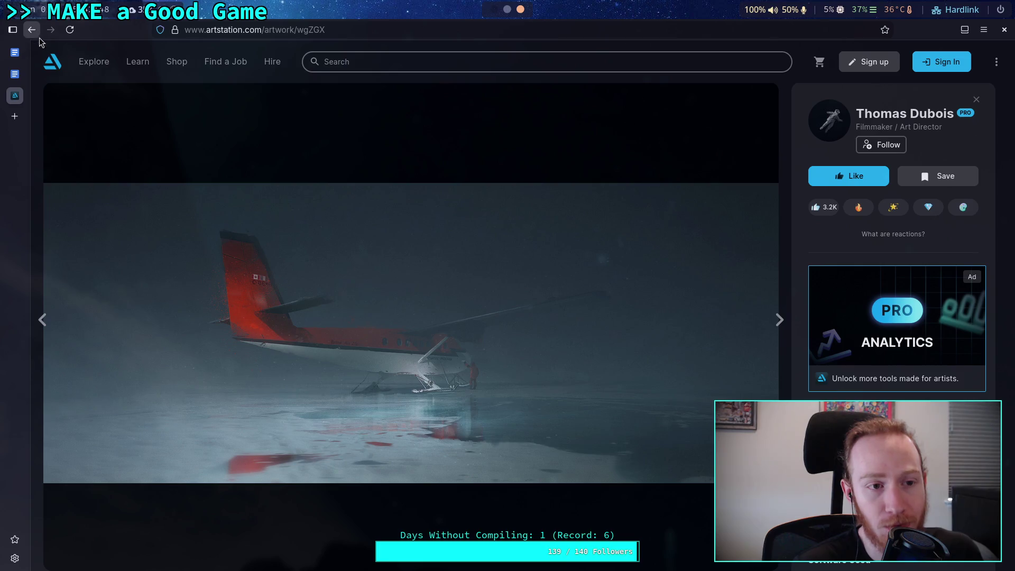
- Duplicate the ArtStation tab and go back to the artist's profile gallery
right_click(15, 97)
click(50, 193)
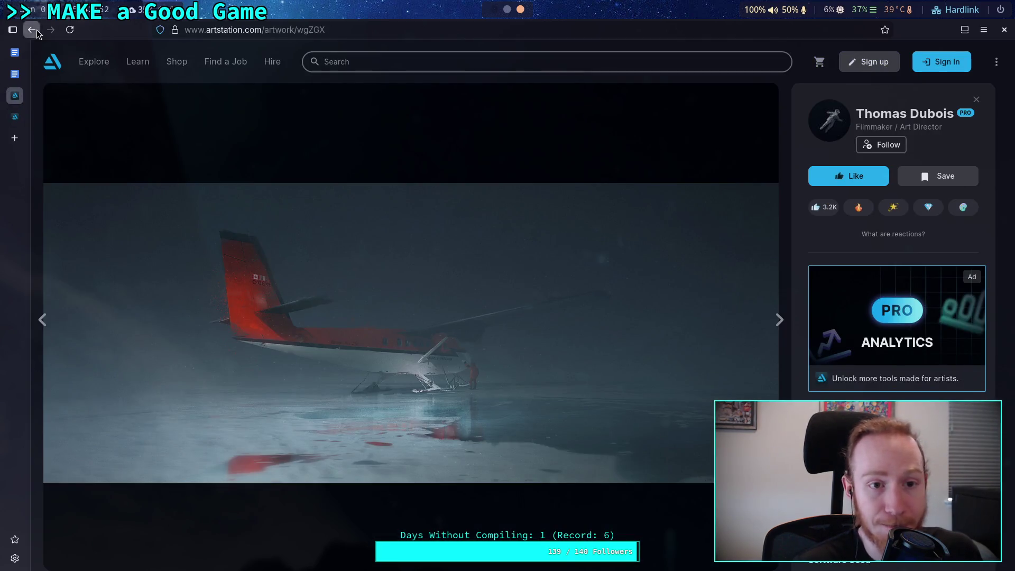
click(32, 30)
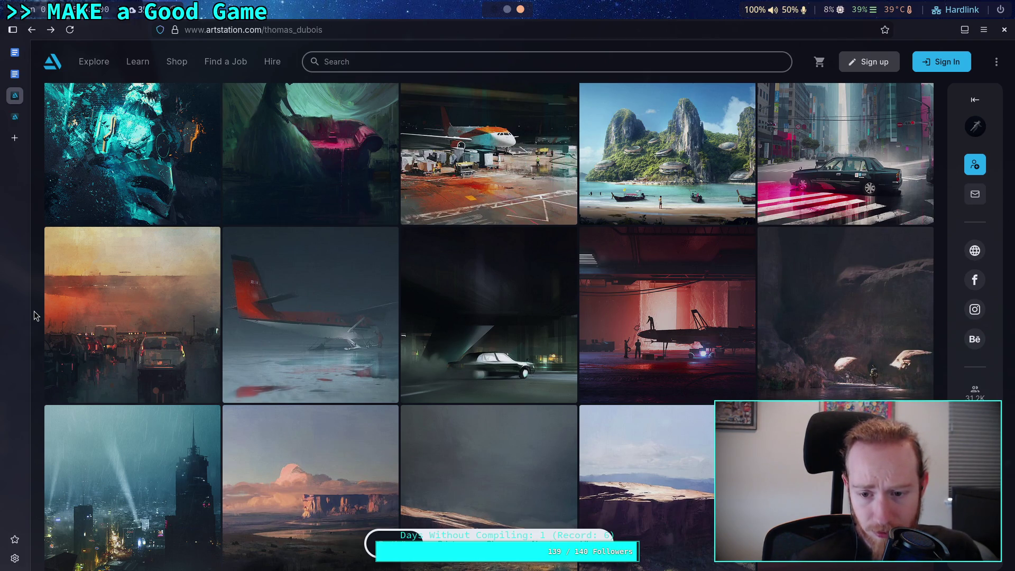
- View the blue industrial interior artwork from the artist's gallery, twice
scroll(34, 316, down, 3)
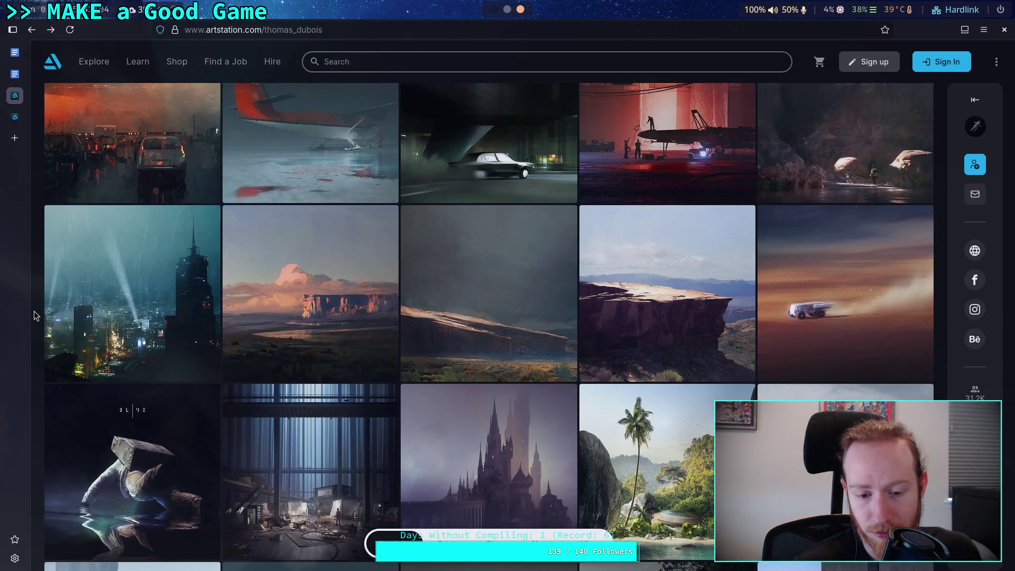
scroll(35, 315, down, 3)
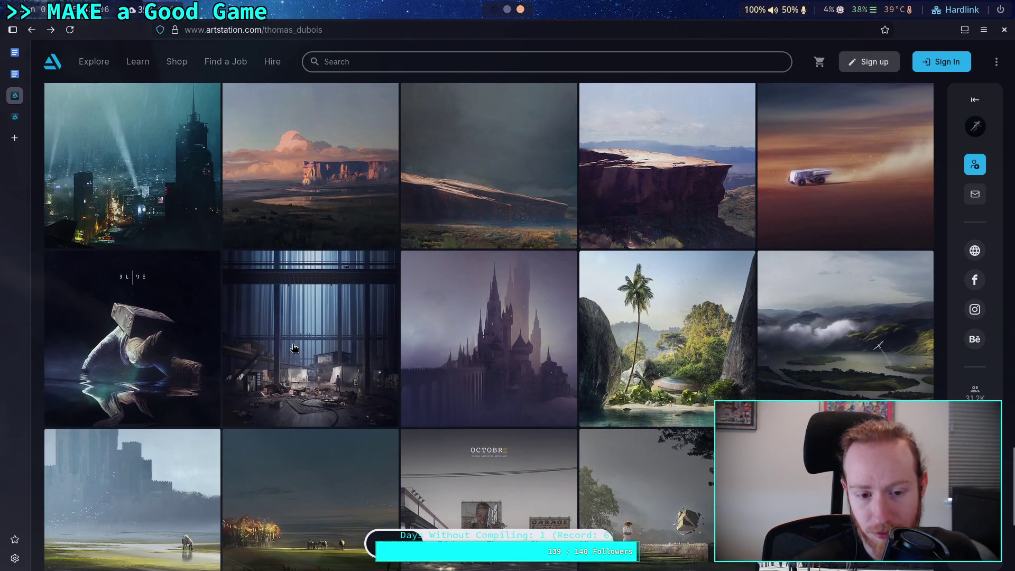
click(293, 349)
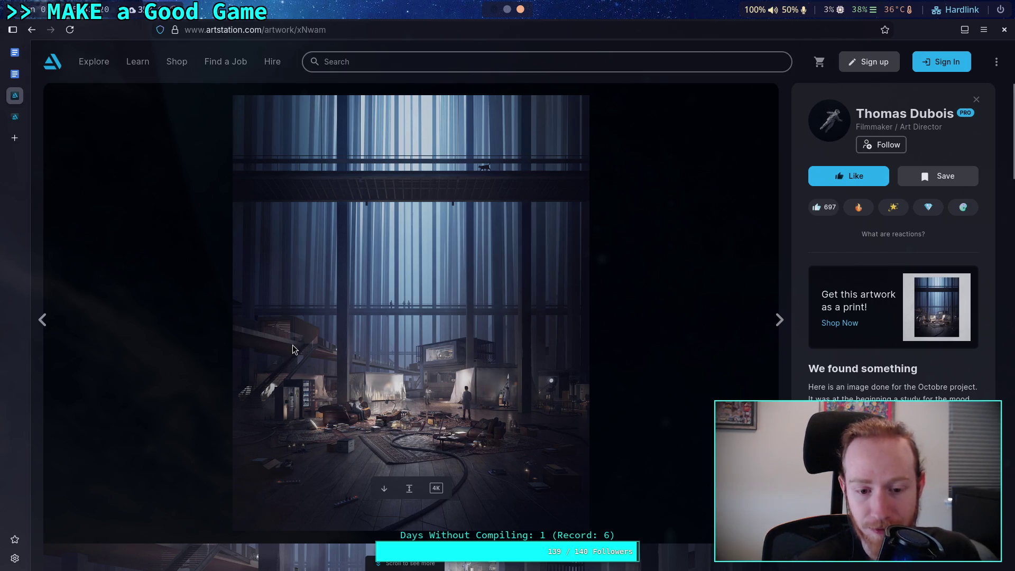
scroll(375, 410, down, 5)
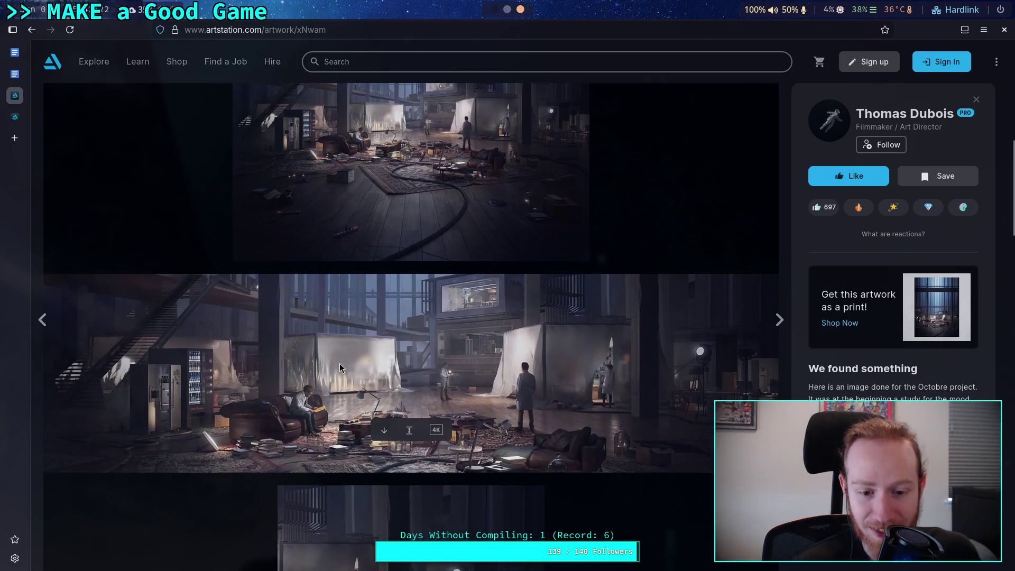
scroll(313, 324, down, 6)
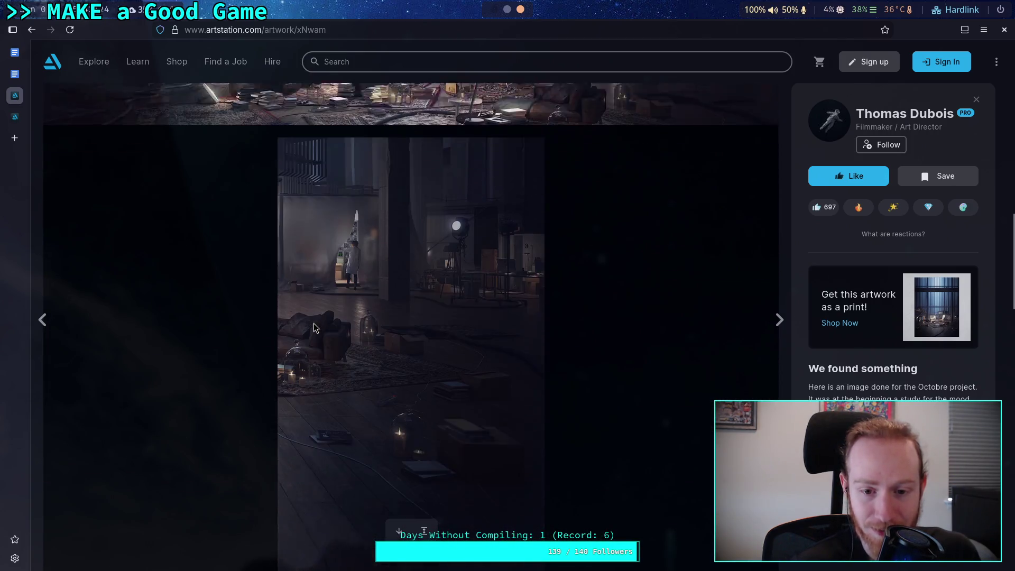
scroll(313, 327, down, 15)
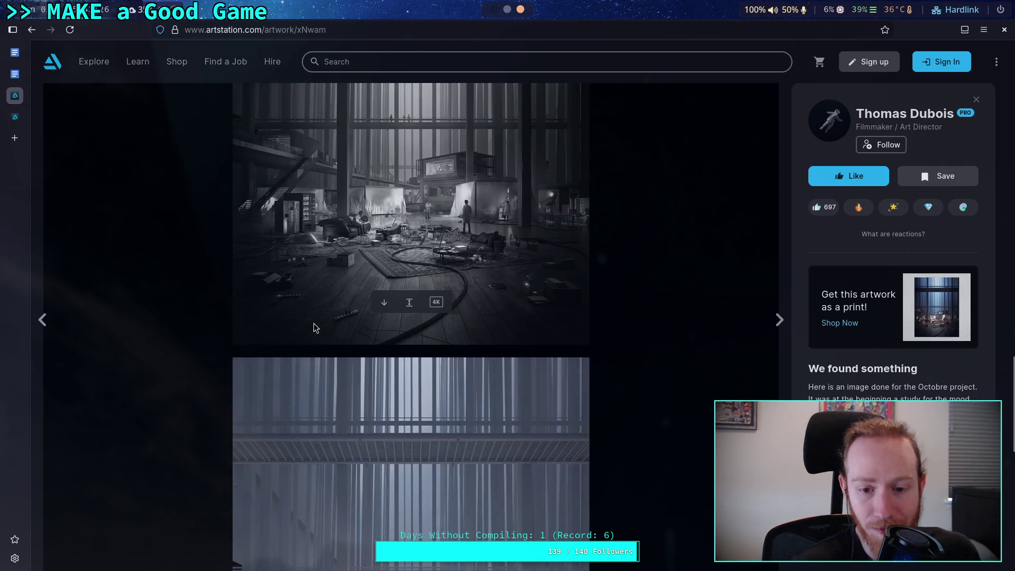
click(32, 29)
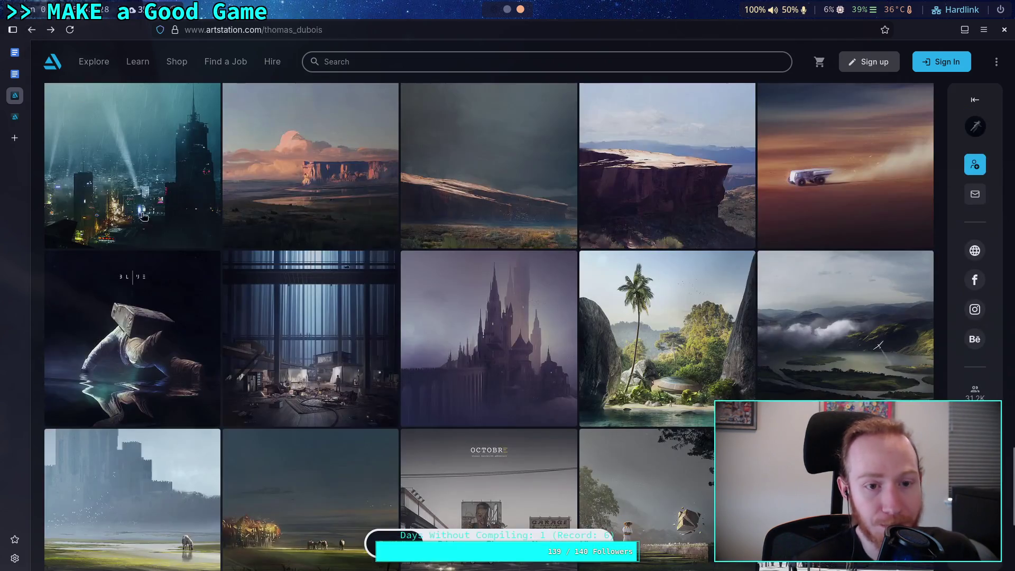
scroll(167, 280, down, 3)
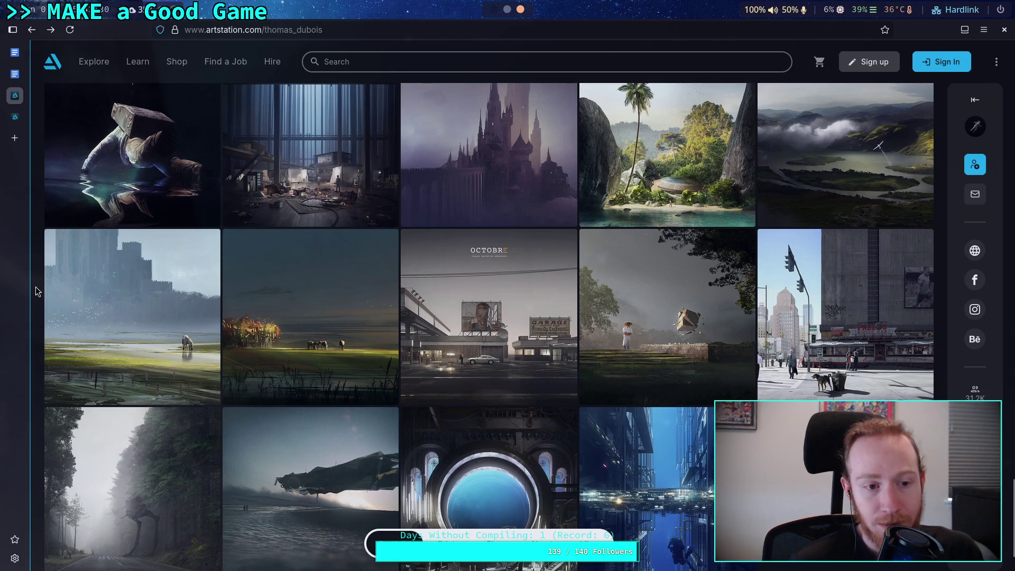
click(334, 156)
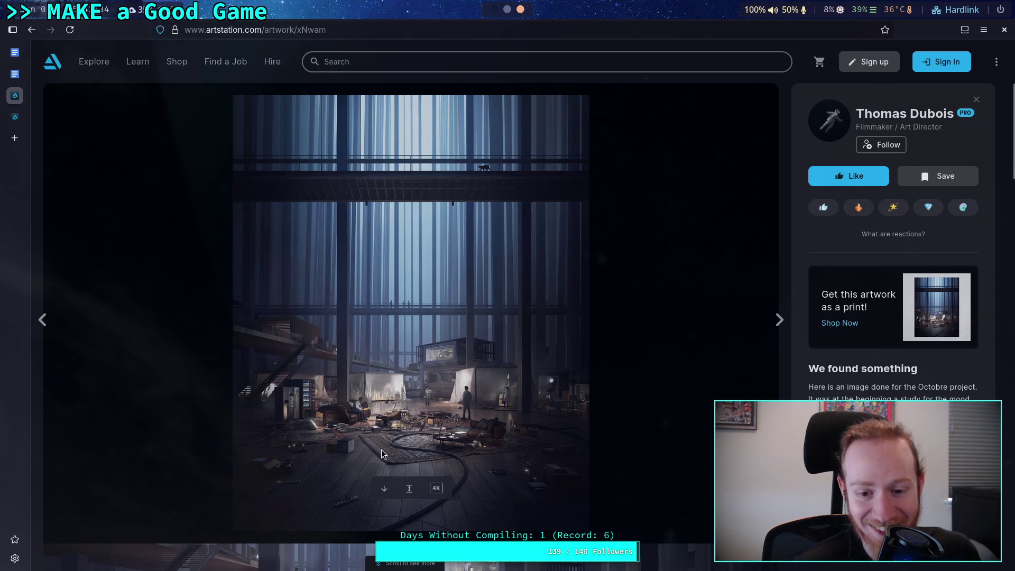
- View the castle with grazing horses and the foggy forest road artworks
click(32, 32)
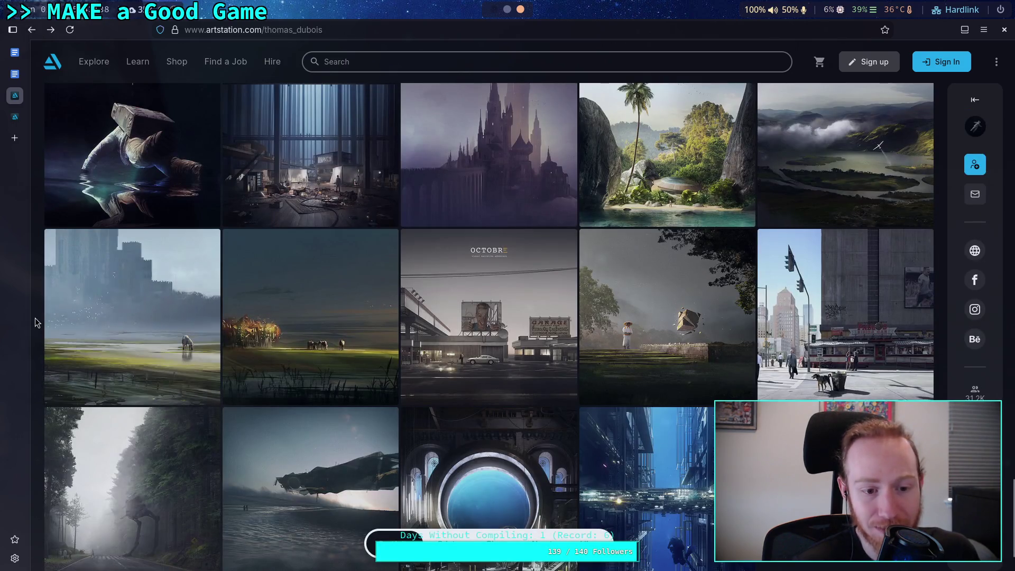
click(143, 316)
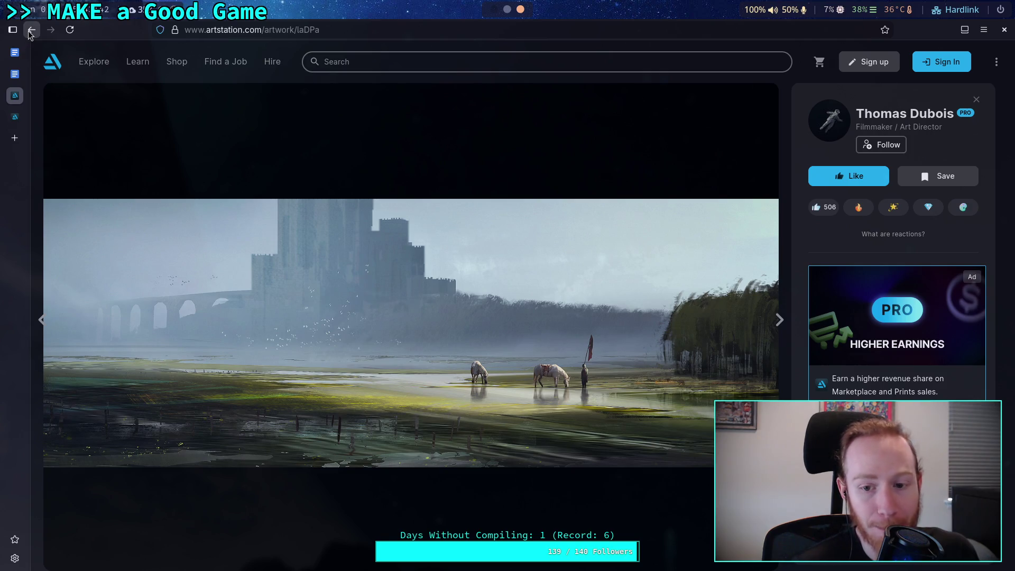
click(30, 32)
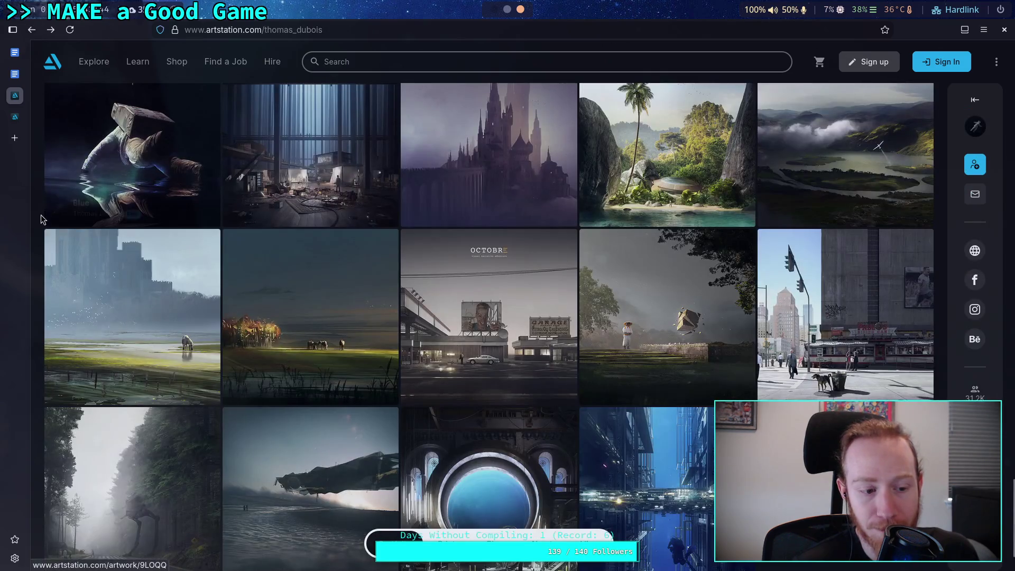
scroll(37, 222, down, 2)
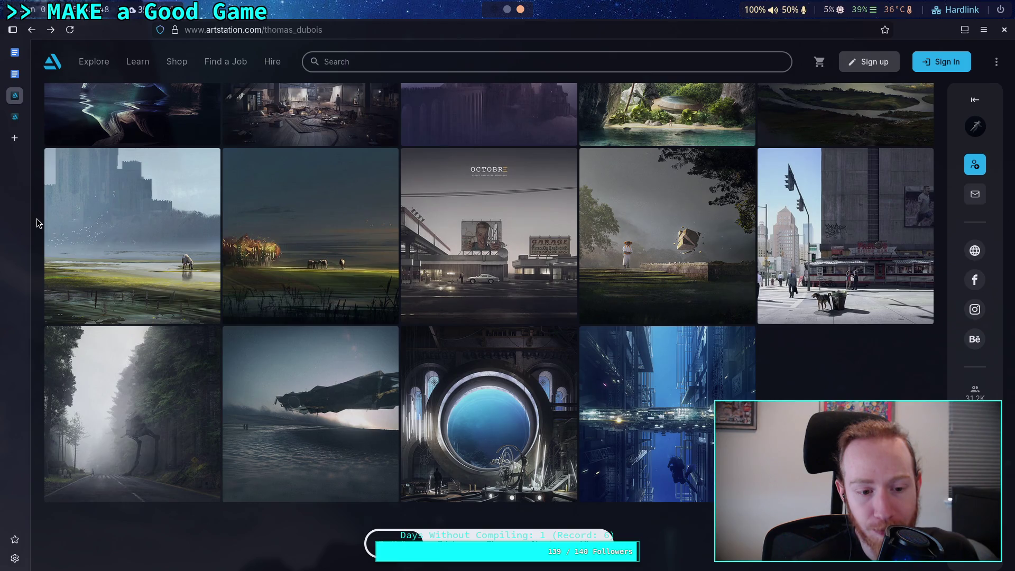
click(88, 387)
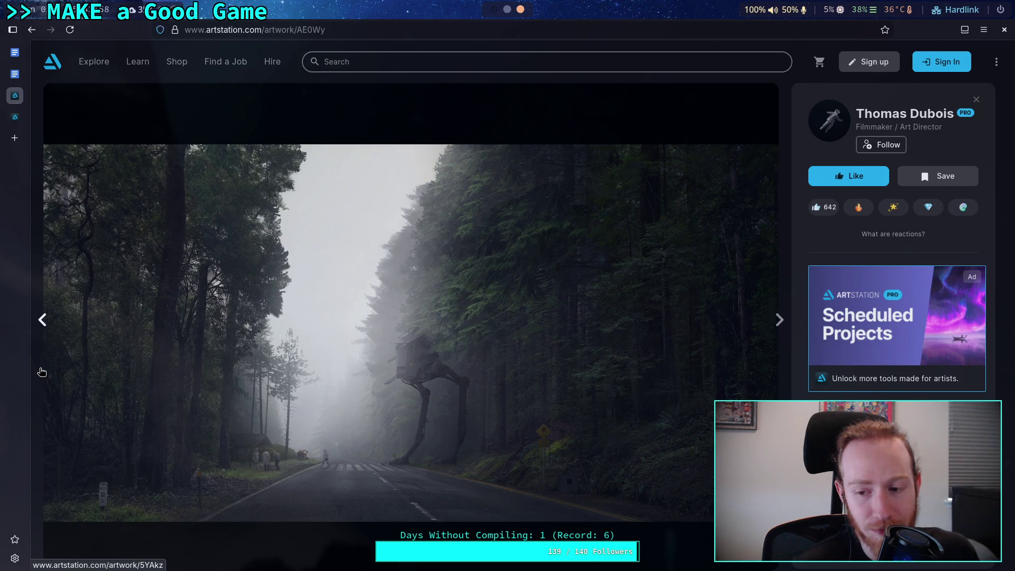
click(31, 29)
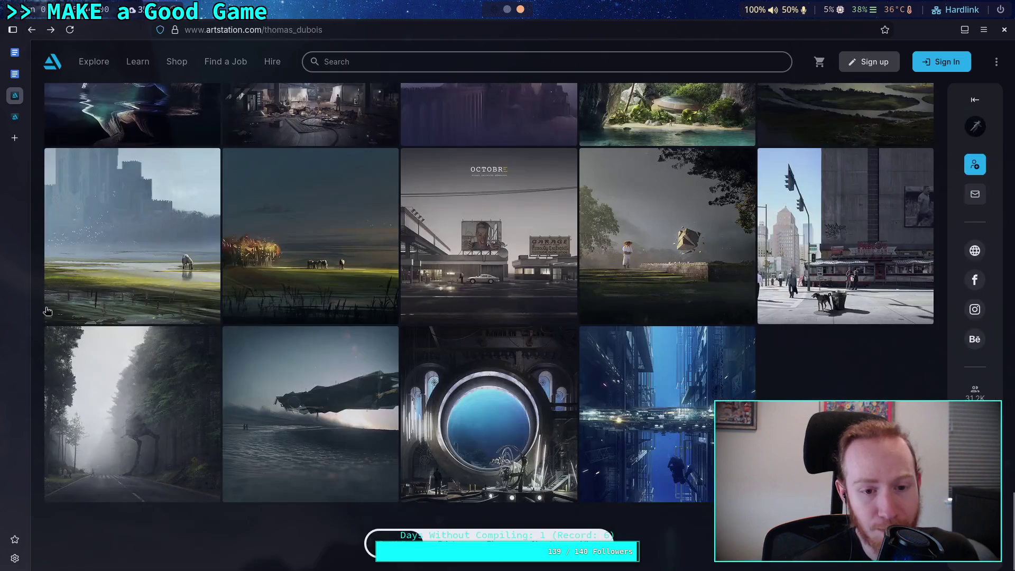
- Go back to the filtered 'landscape' search results
scroll(49, 341, up, 5)
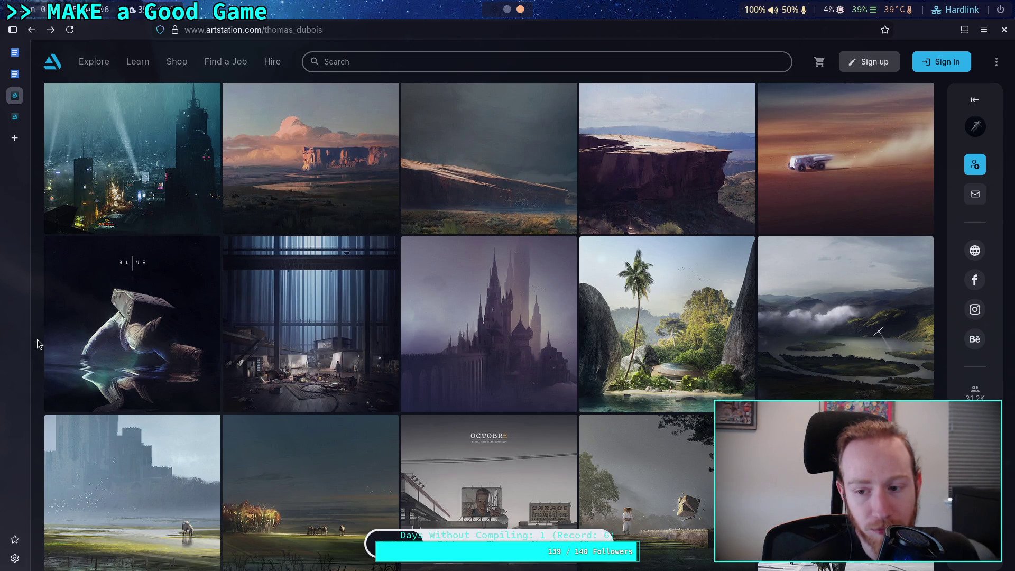
scroll(37, 339, up, 5)
scroll(37, 339, up, 5)
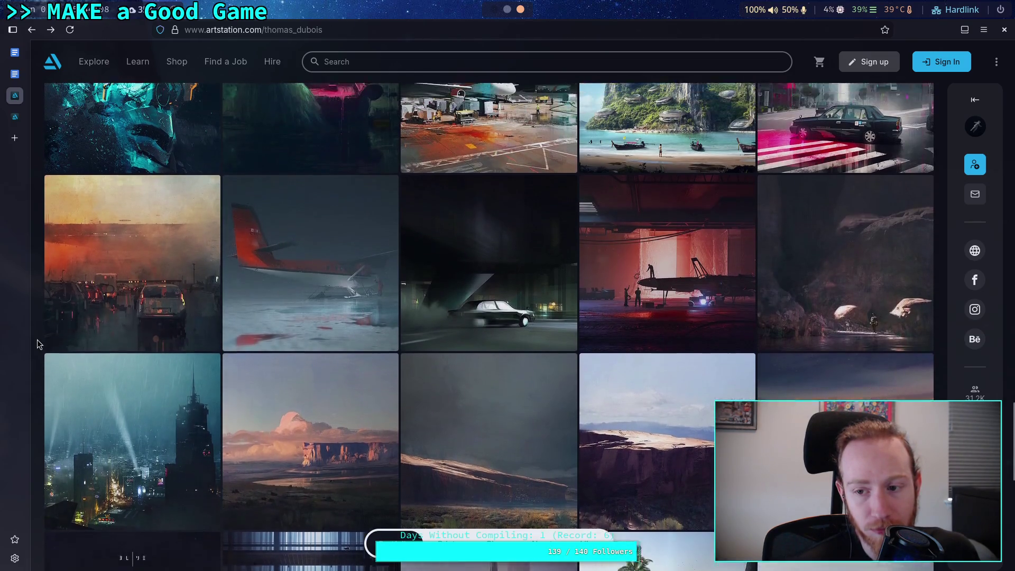
scroll(37, 344, up, 5)
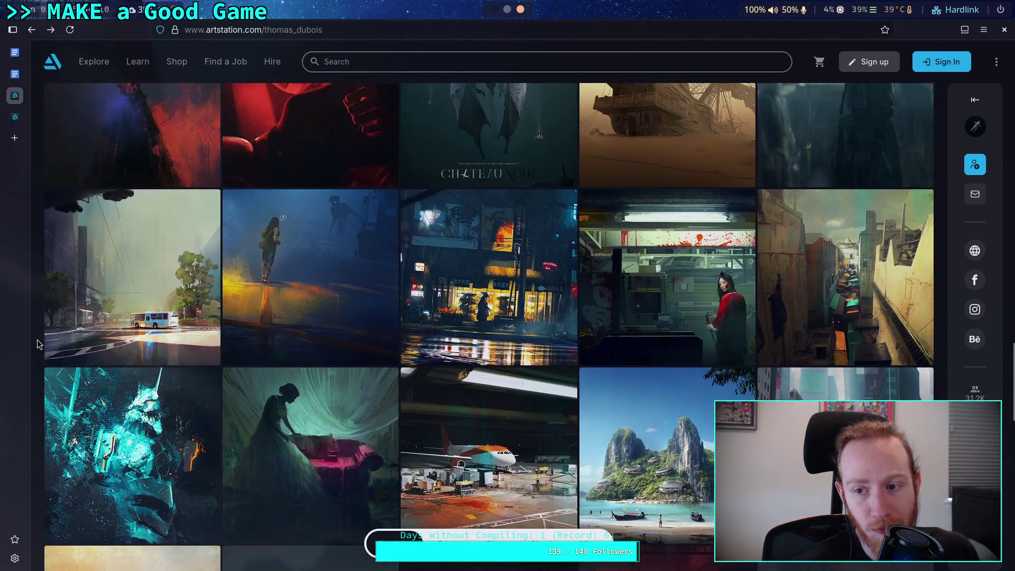
scroll(37, 344, up, 1)
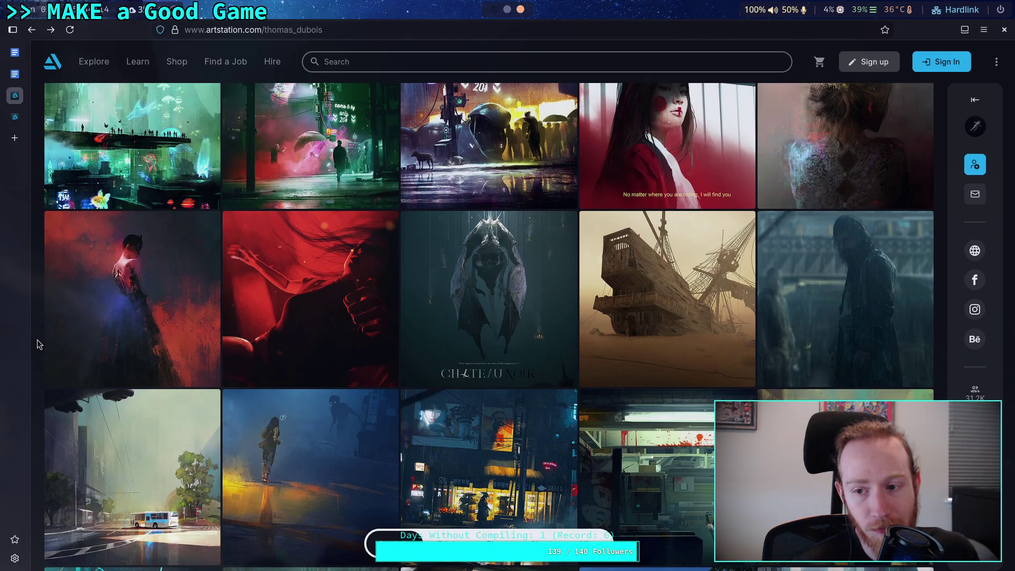
scroll(37, 344, up, 2)
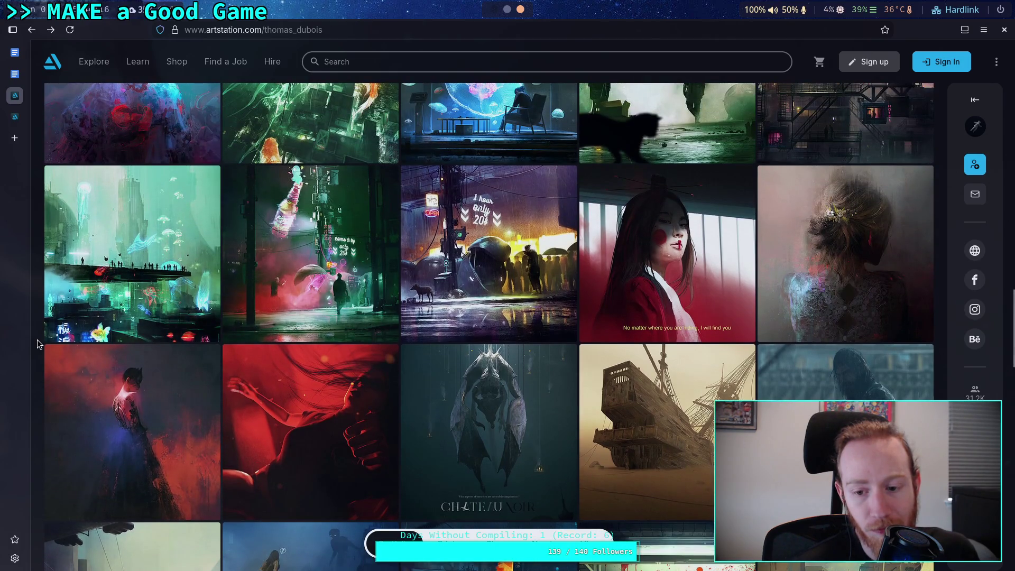
scroll(37, 344, up, 4)
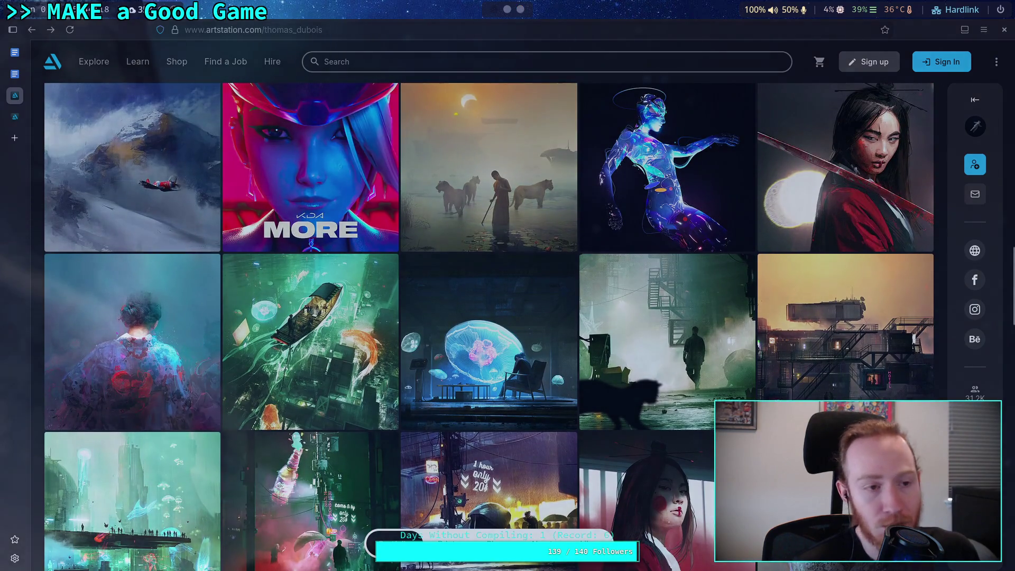
click(32, 30)
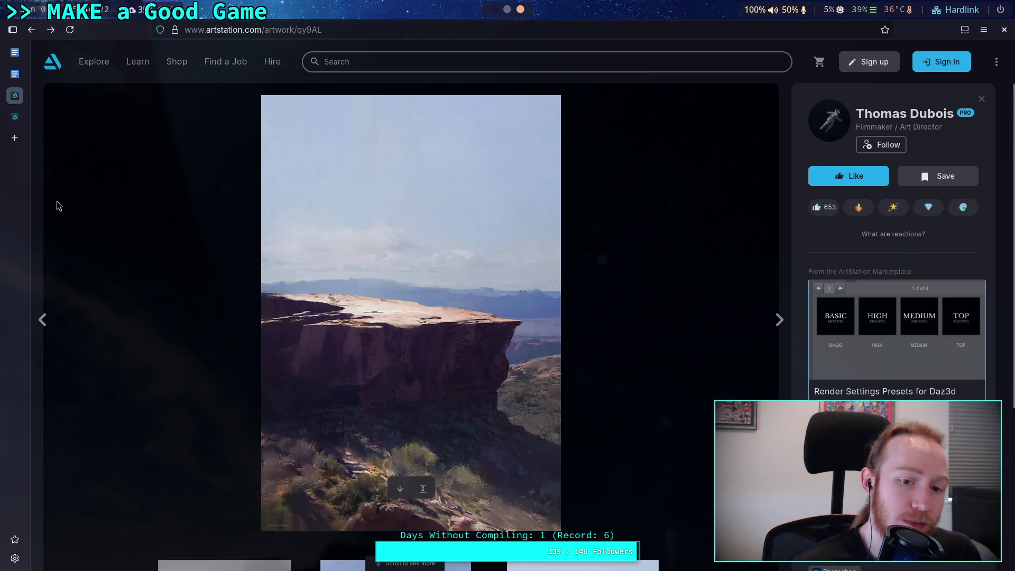
key(alt+Left)
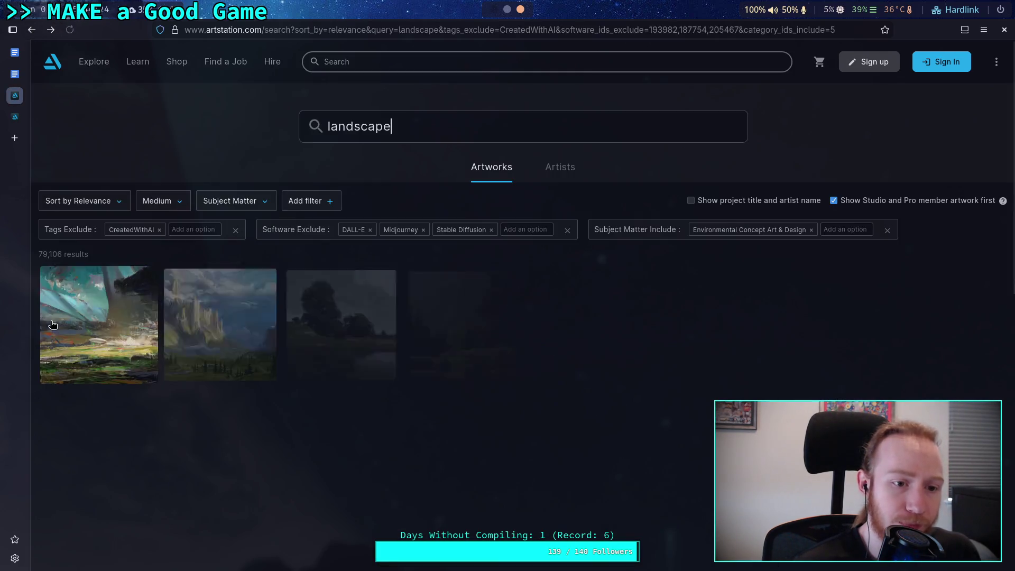
- Browse further down the ArtStation landscape results, then return to the game design document
scroll(31, 333, down, 5)
scroll(33, 333, down, 3)
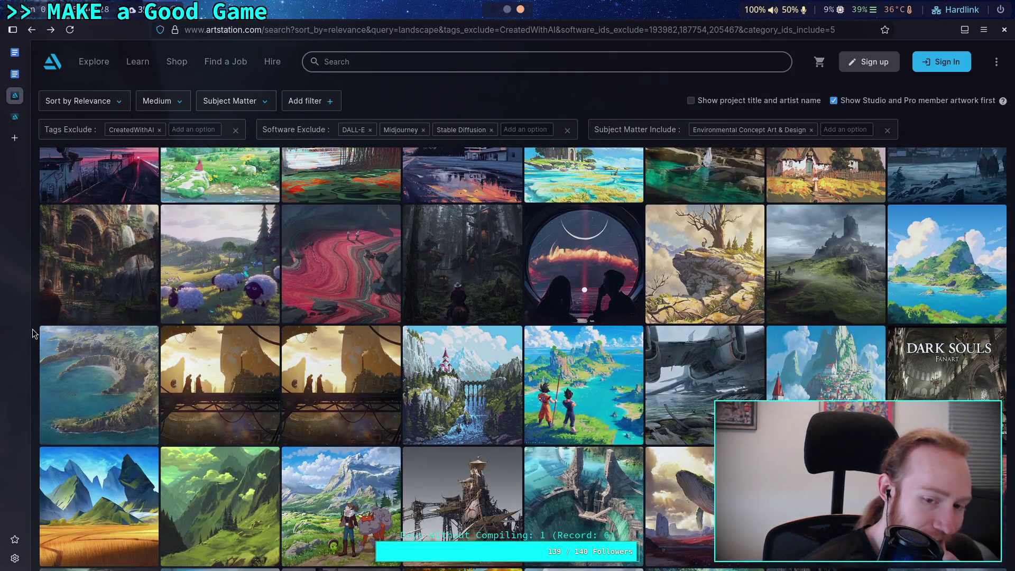
scroll(33, 333, down, 5)
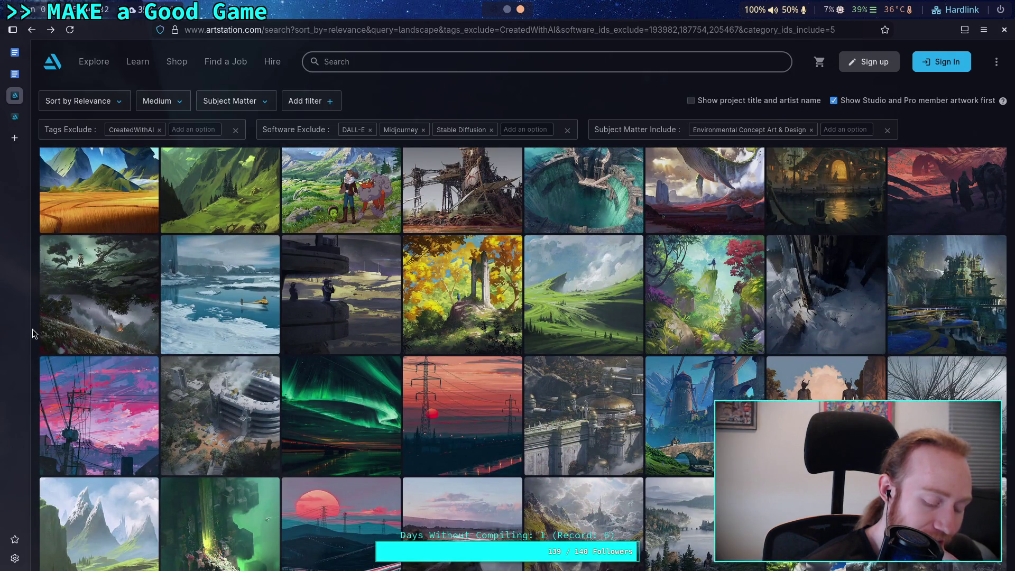
click(20, 77)
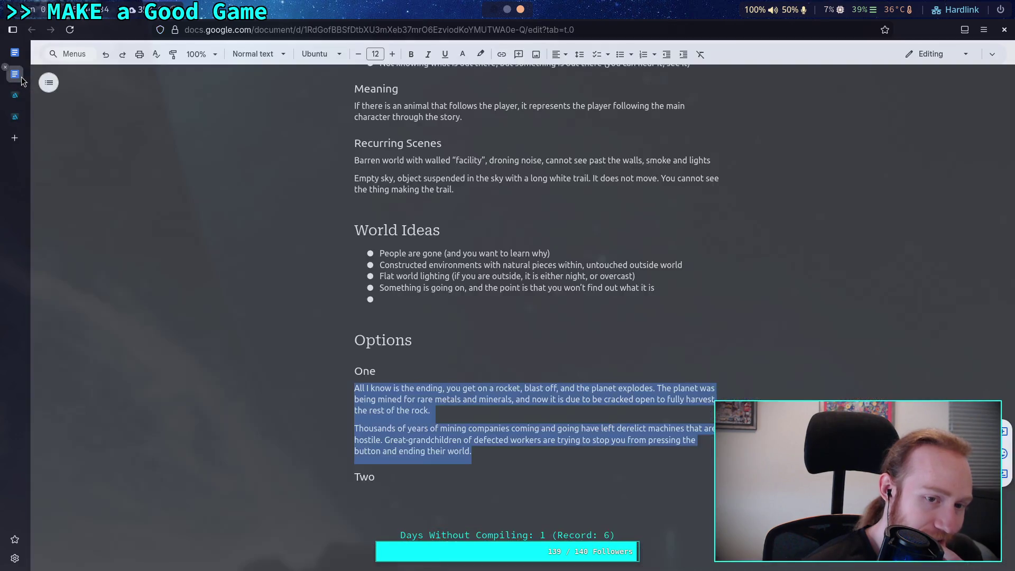
click(350, 495)
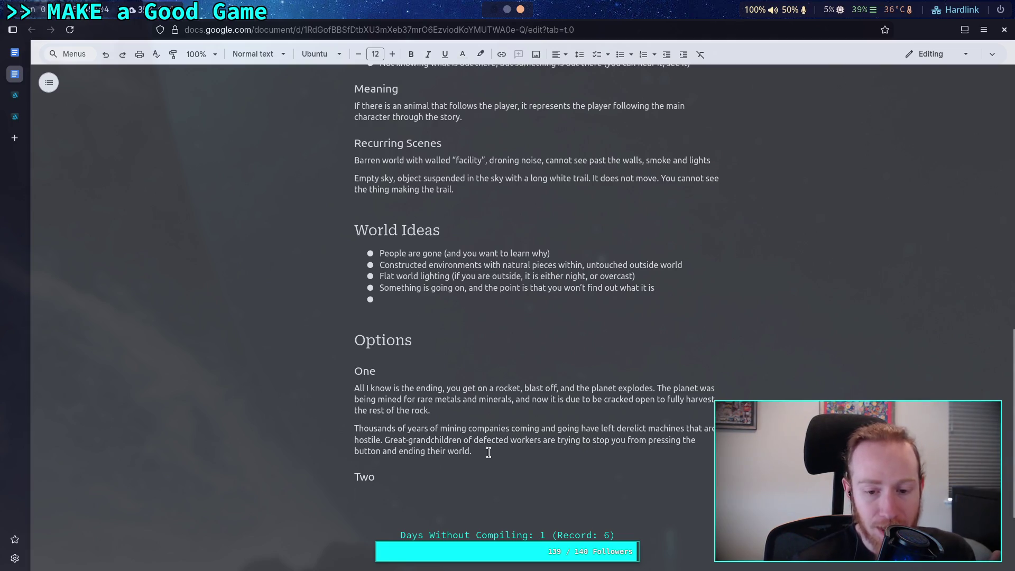
drag(473, 452, 337, 384)
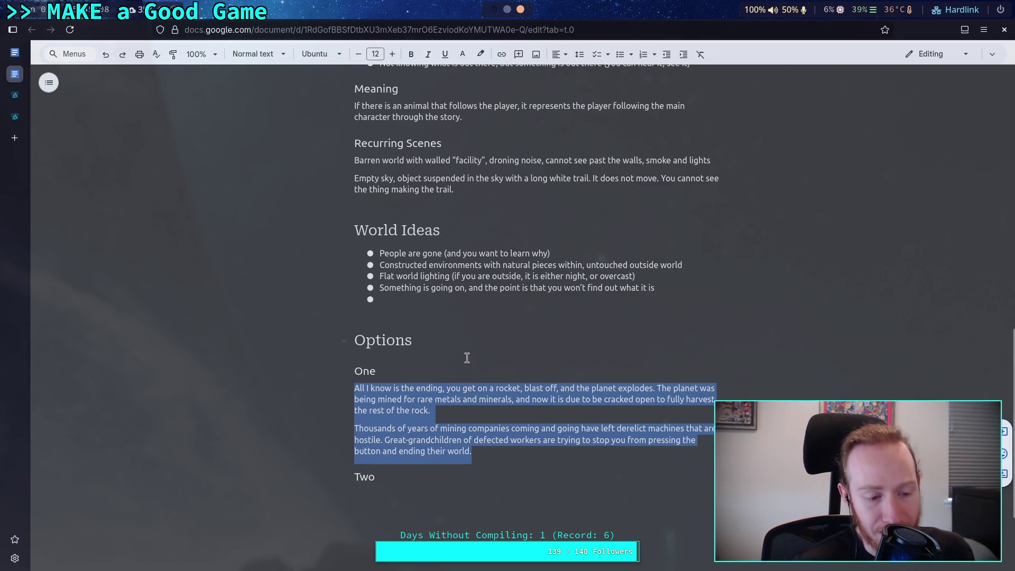
click(544, 448)
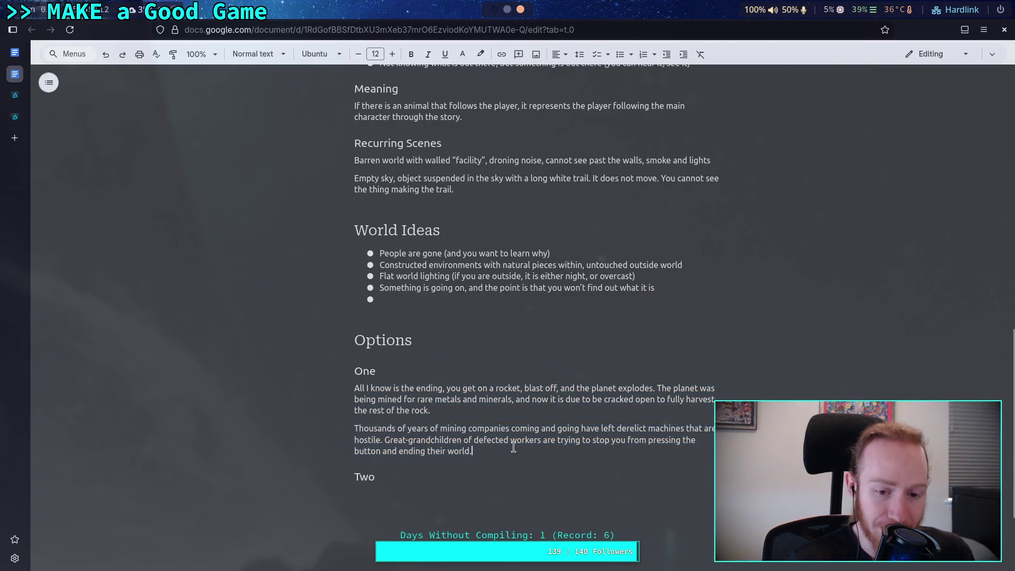
click(534, 509)
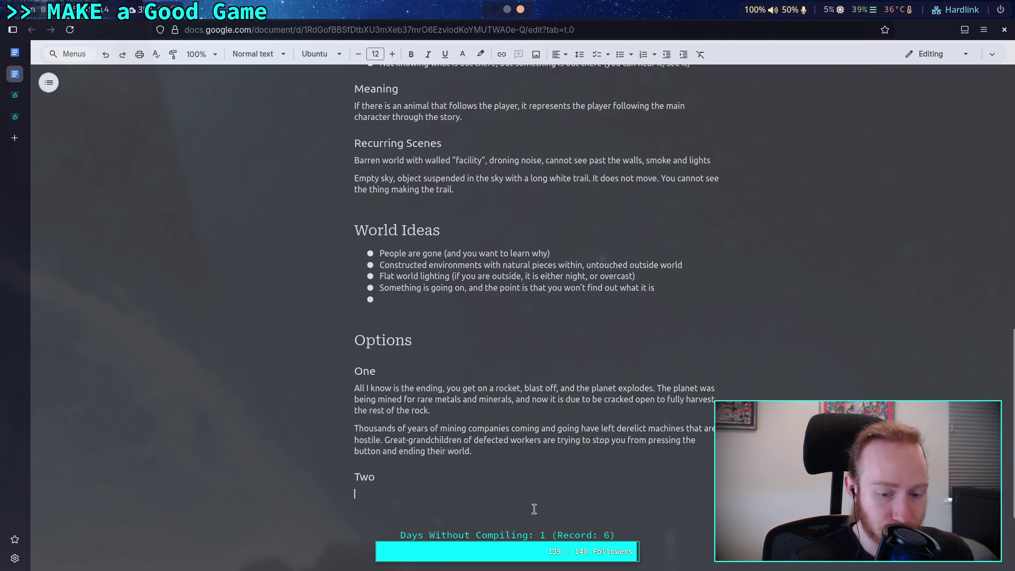
scroll(534, 509, down, 3)
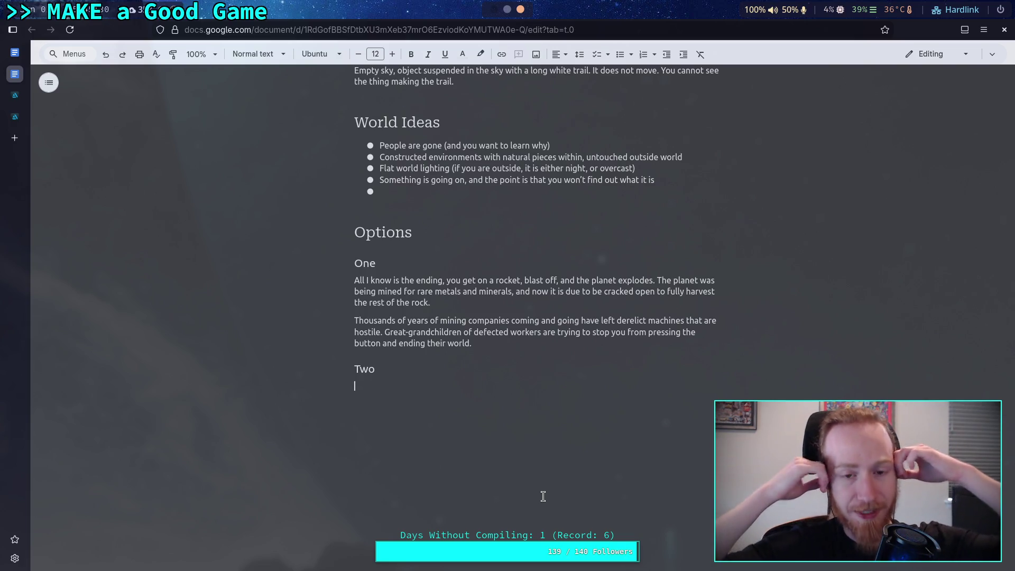
drag(510, 332, 429, 320)
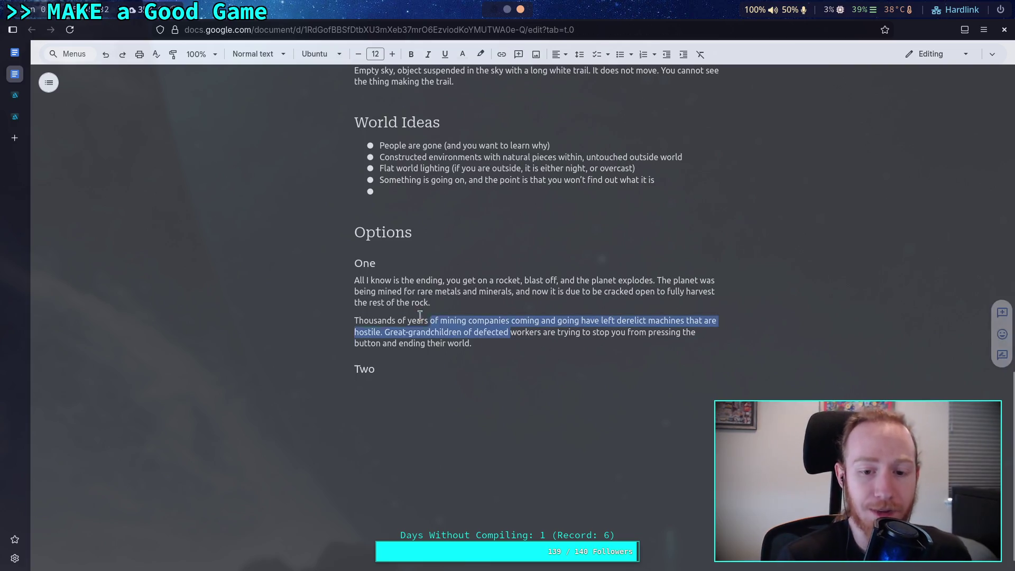
drag(356, 291, 564, 343)
click(566, 341)
scroll(573, 368, up, 3)
scroll(573, 369, up, 10)
scroll(573, 369, down, 10)
click(486, 407)
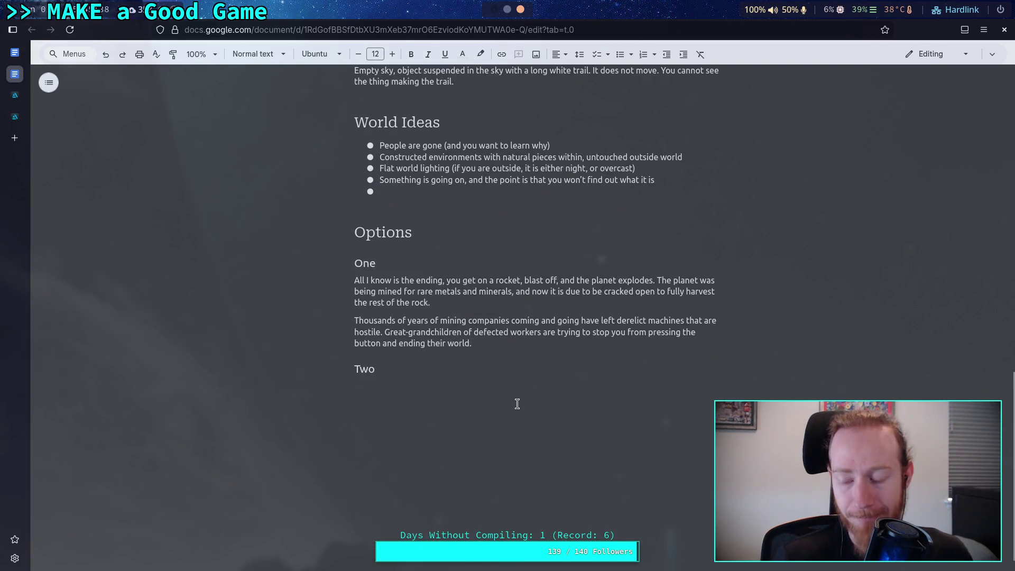
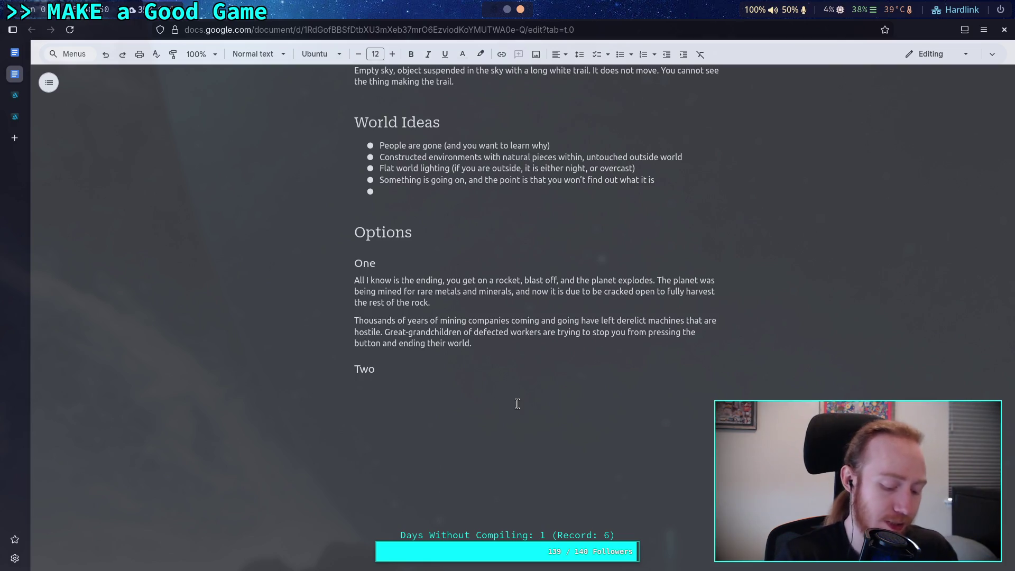
- Open YouTube in a new tab, search 'jack', and show the jacksepticeye channel's Videos list
click(8, 137)
text(youn)
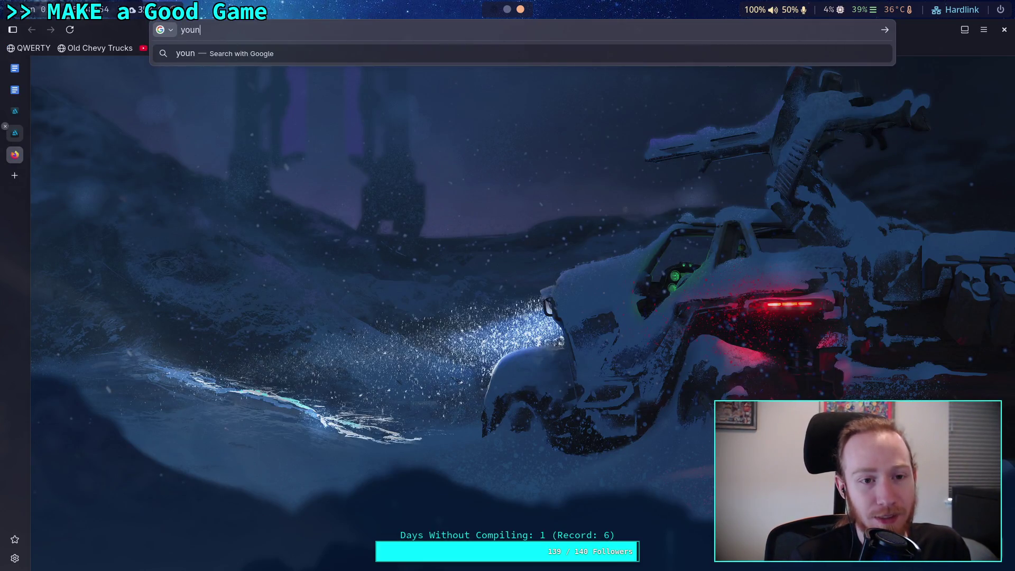
key(BackSpace)
text(tube.com)
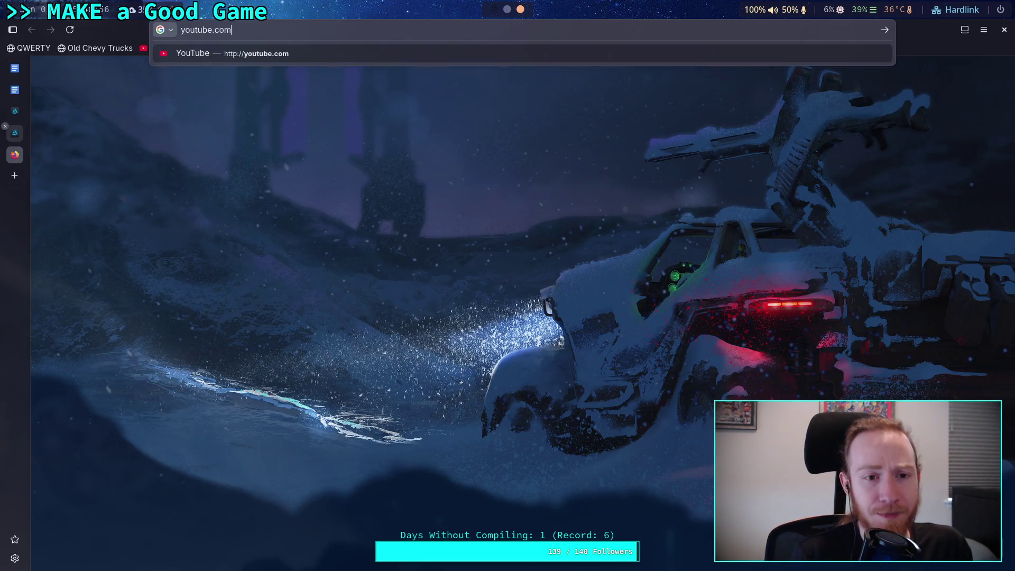
key(Return)
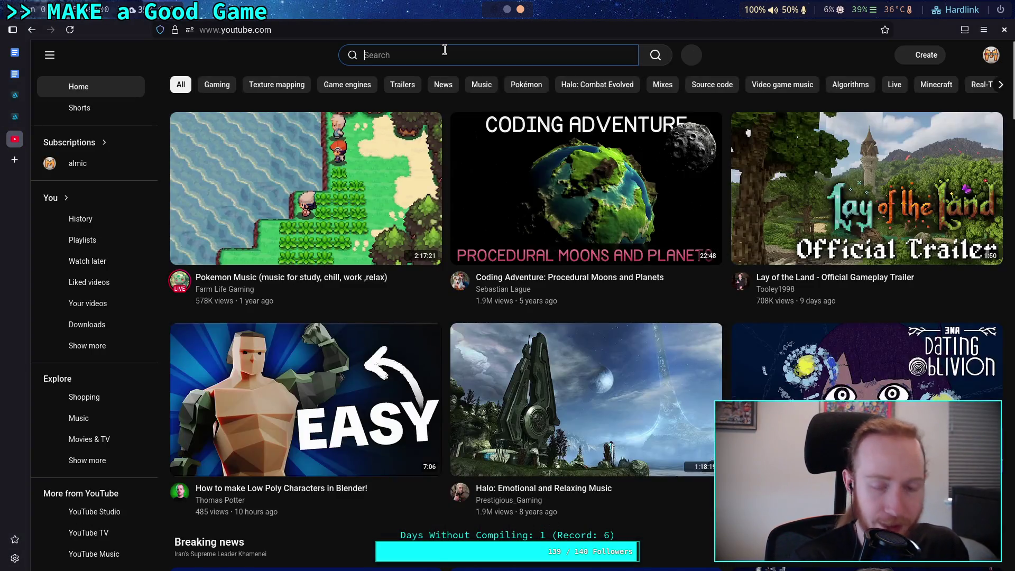
click(445, 55)
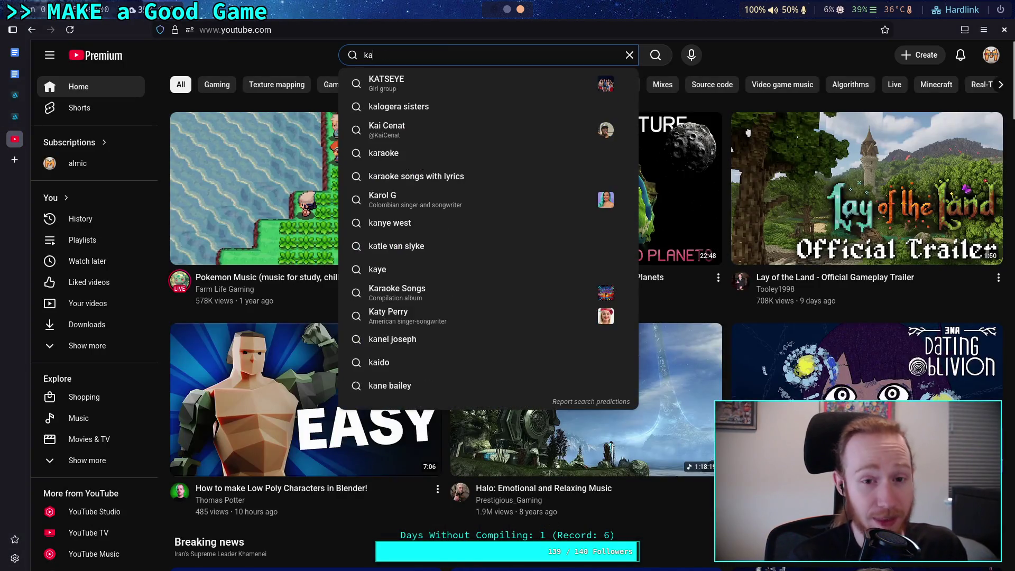
text(jack)
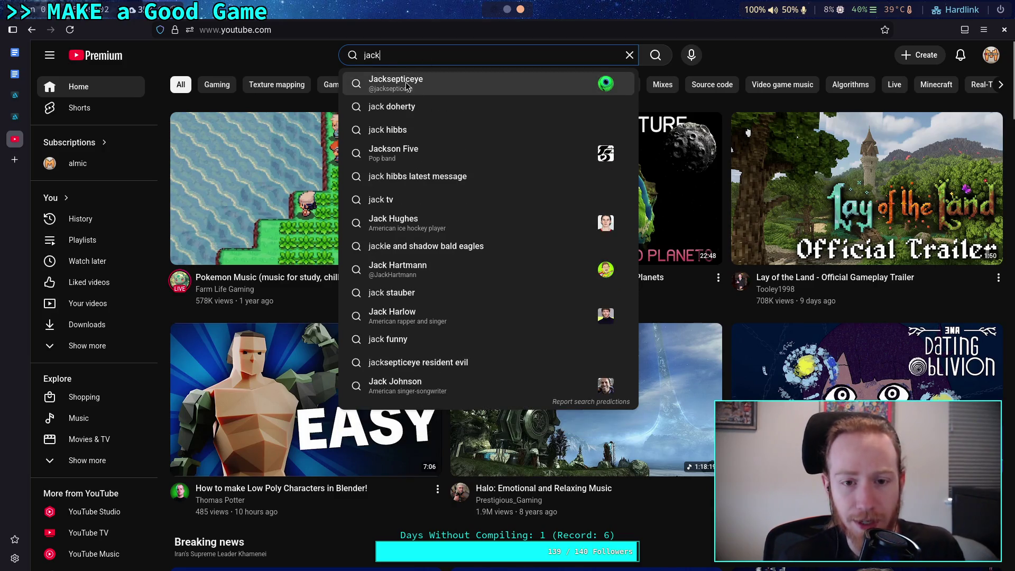
click(416, 85)
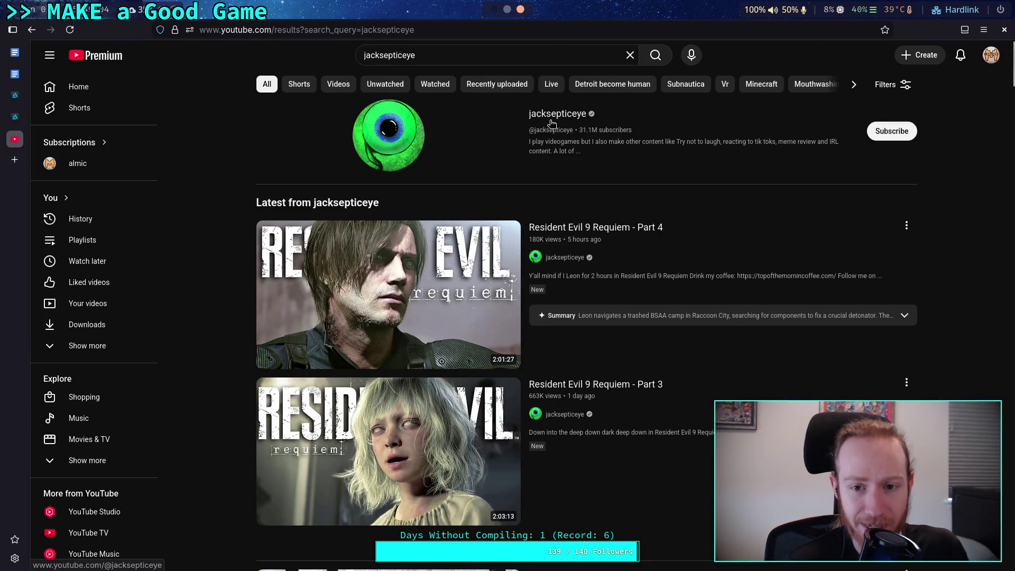
click(553, 121)
click(298, 305)
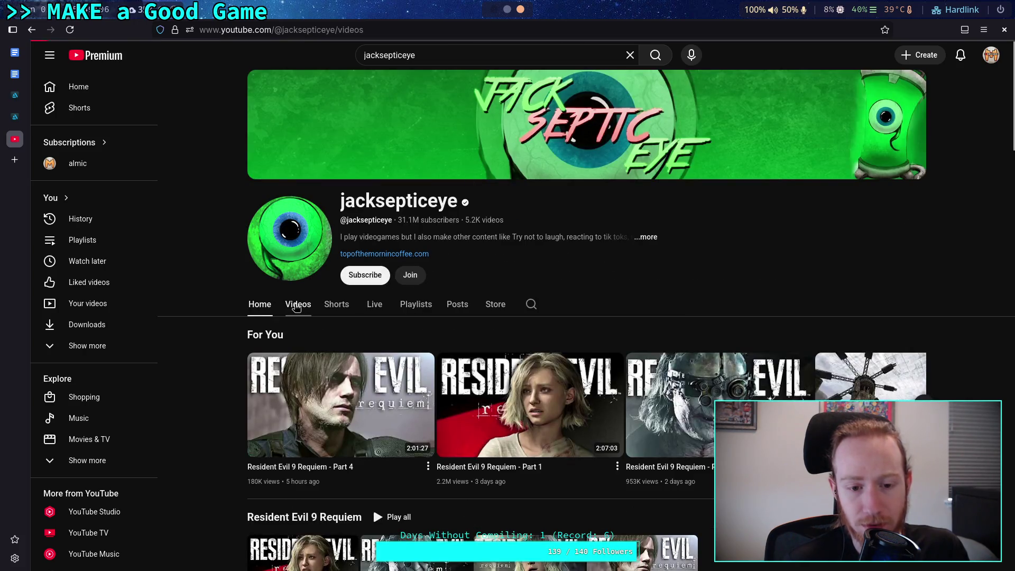
scroll(210, 324, down, 4)
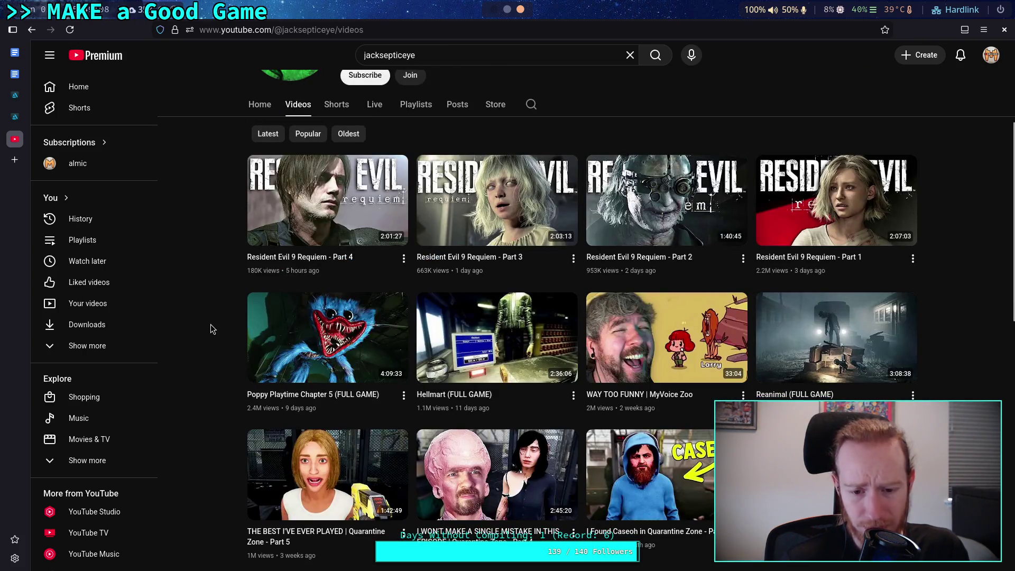
scroll(211, 325, down, 1)
scroll(210, 329, down, 1)
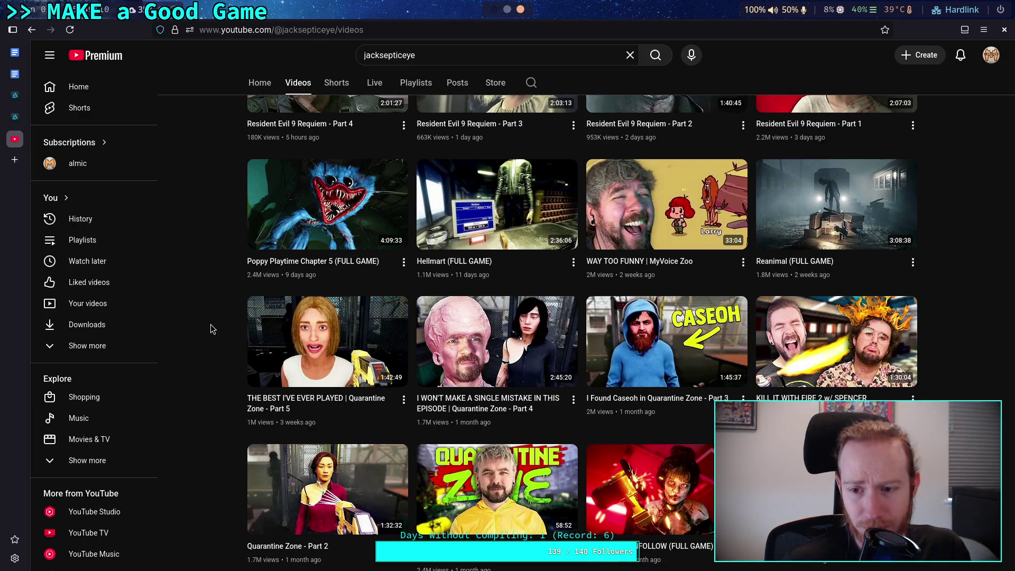
scroll(210, 327, down, 3)
scroll(211, 326, down, 2)
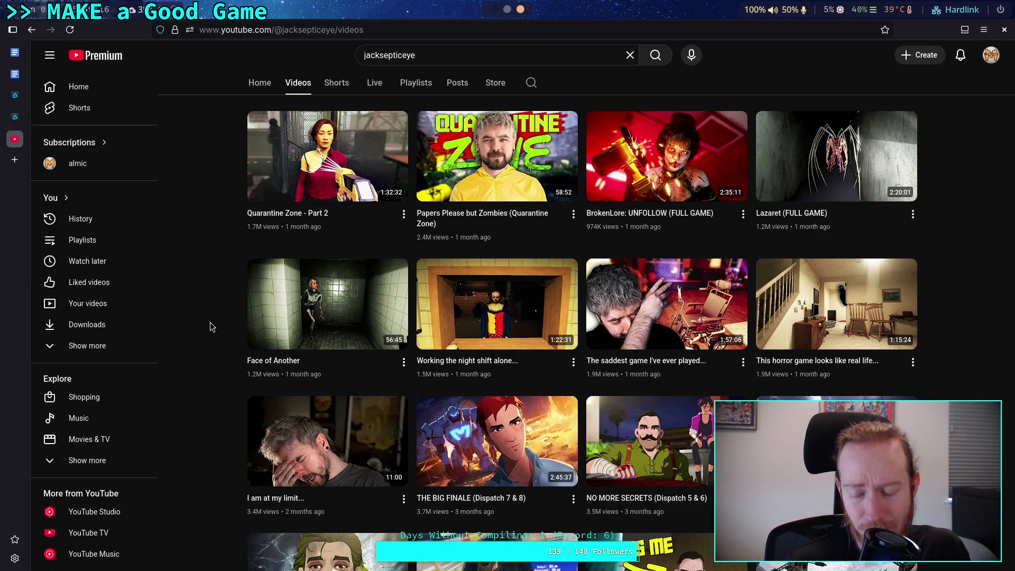
scroll(211, 322, down, 2)
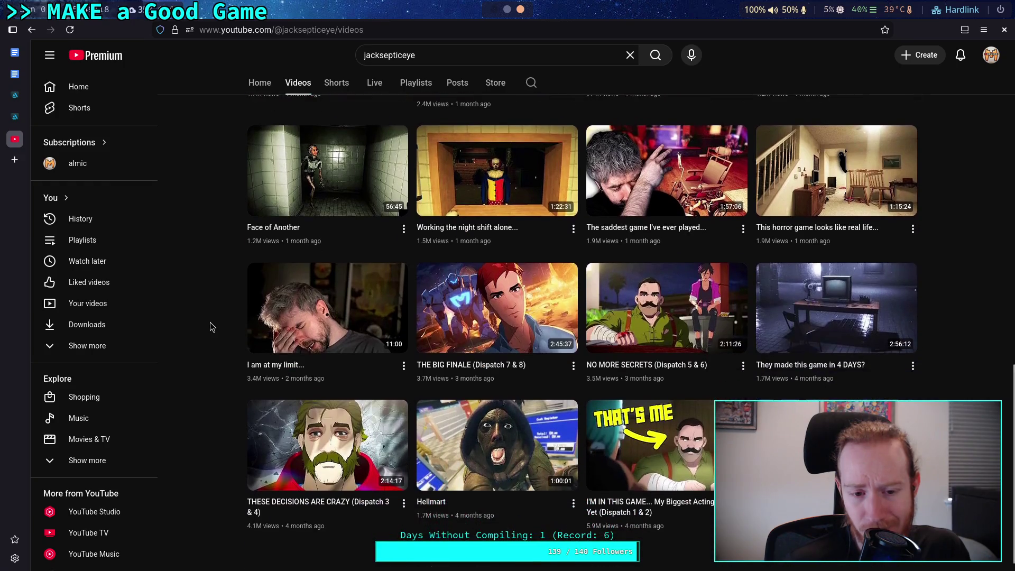
scroll(210, 326, down, 3)
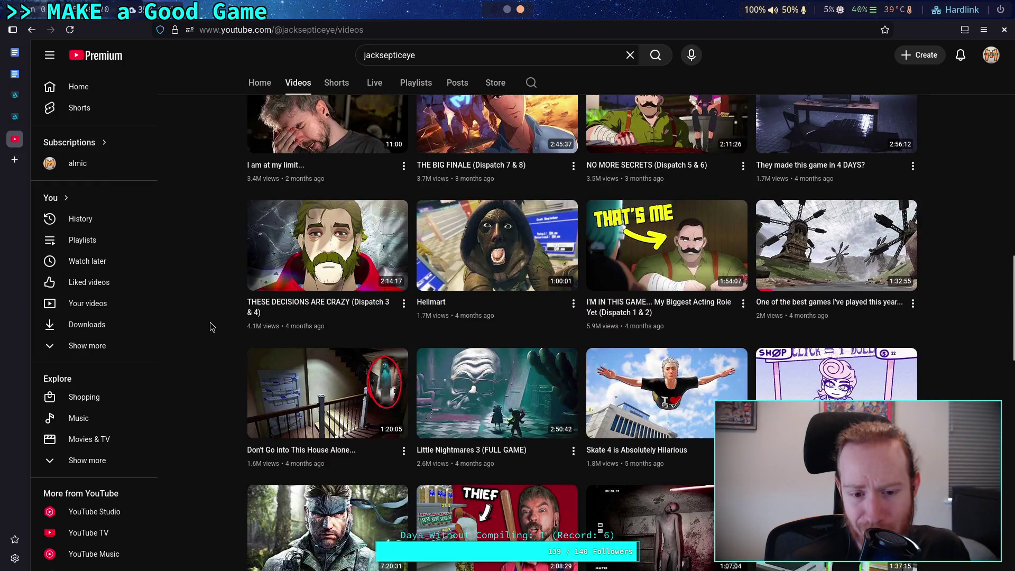
scroll(210, 323, down, 1)
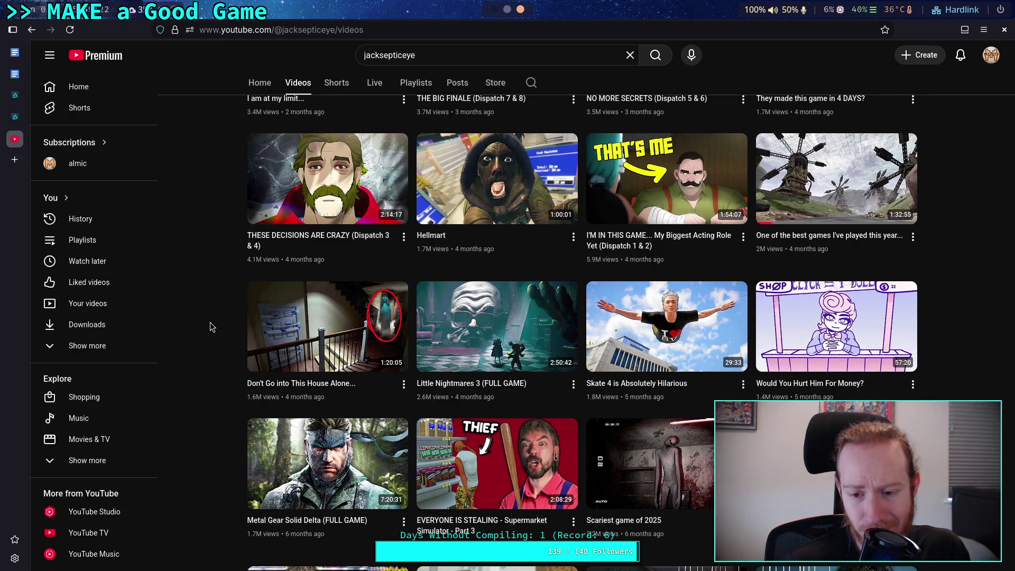
scroll(210, 326, down, 1)
scroll(210, 324, down, 4)
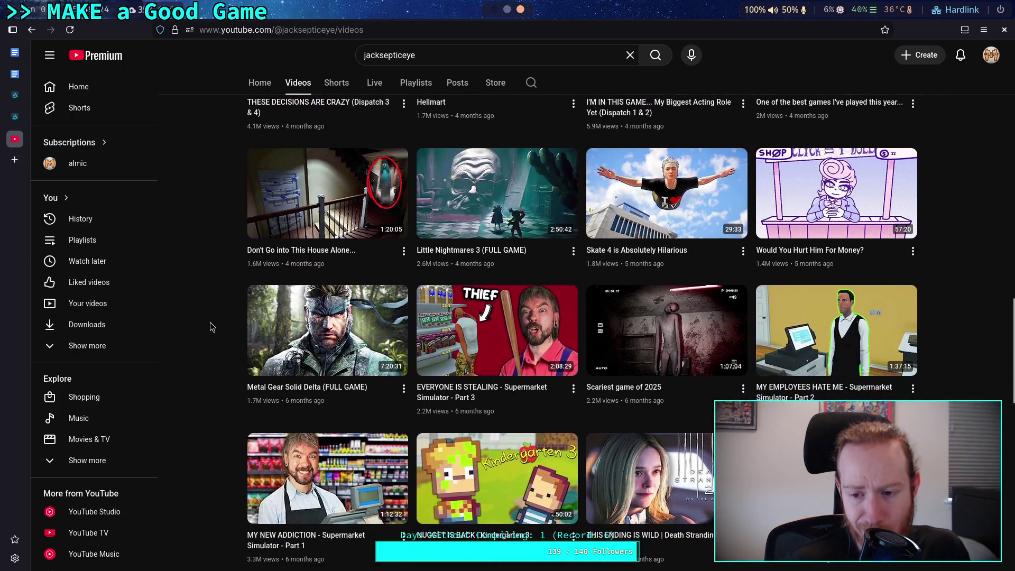
scroll(211, 326, down, 5)
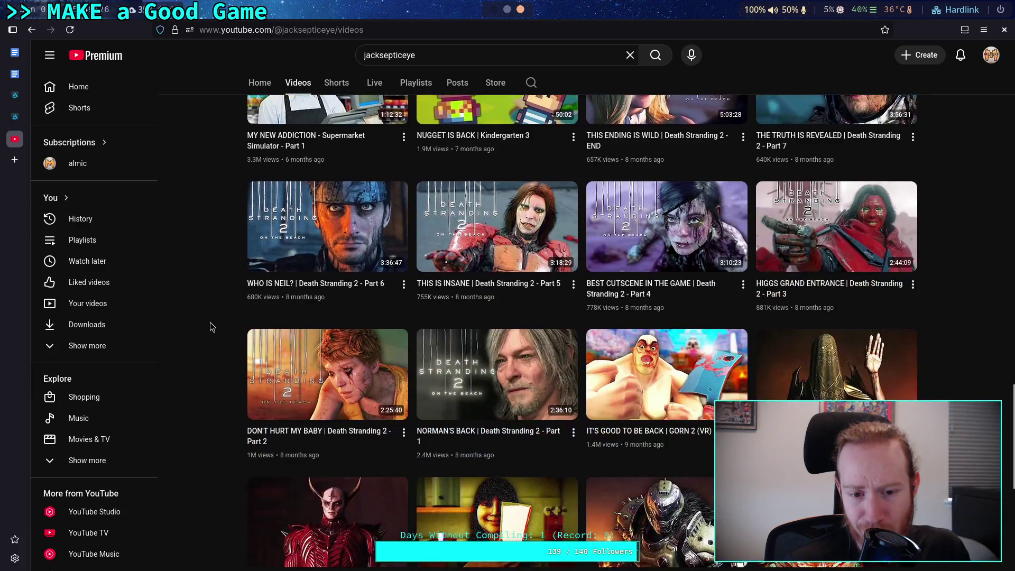
scroll(210, 326, down, 3)
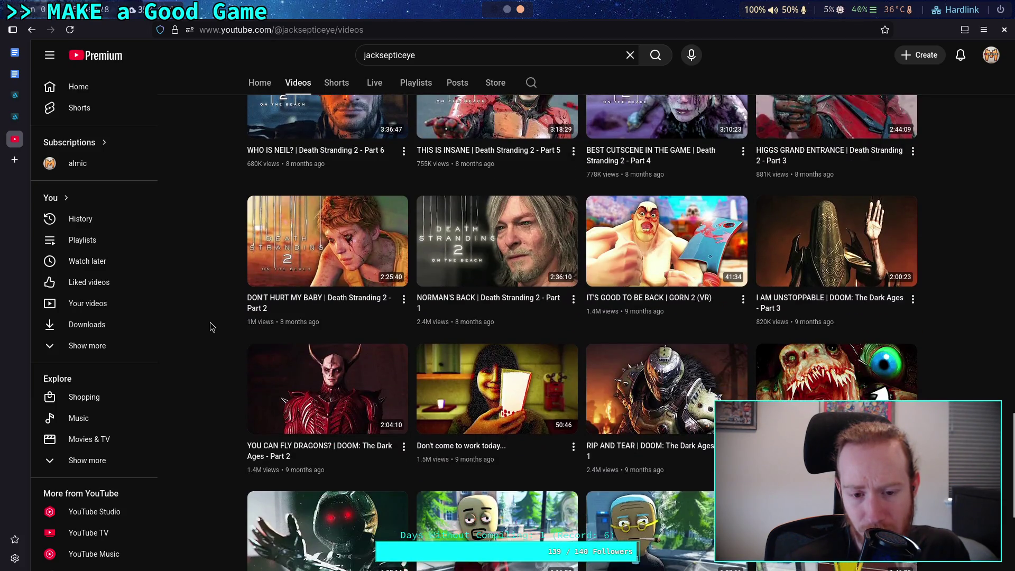
scroll(210, 326, down, 1)
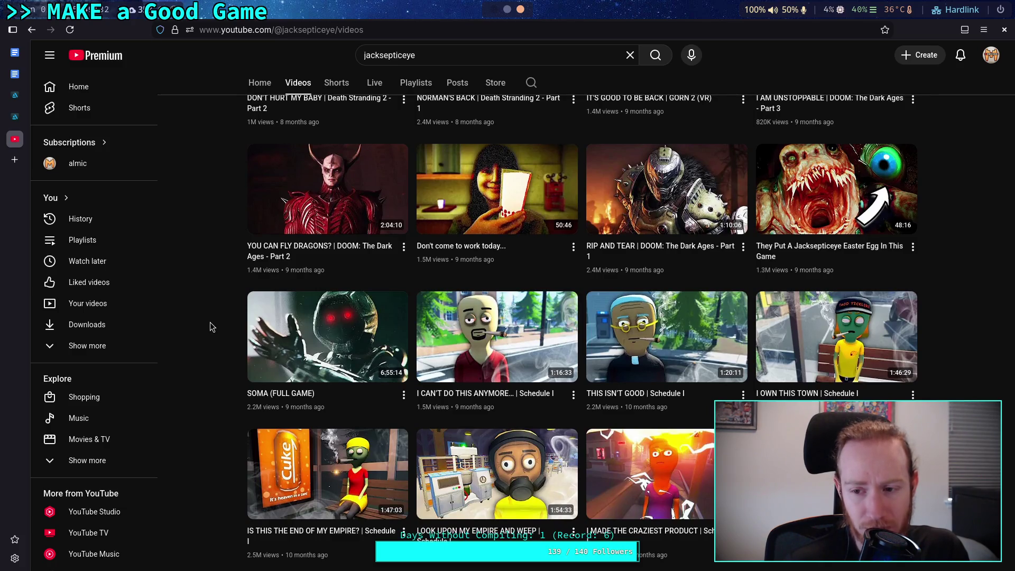
scroll(210, 326, down, 3)
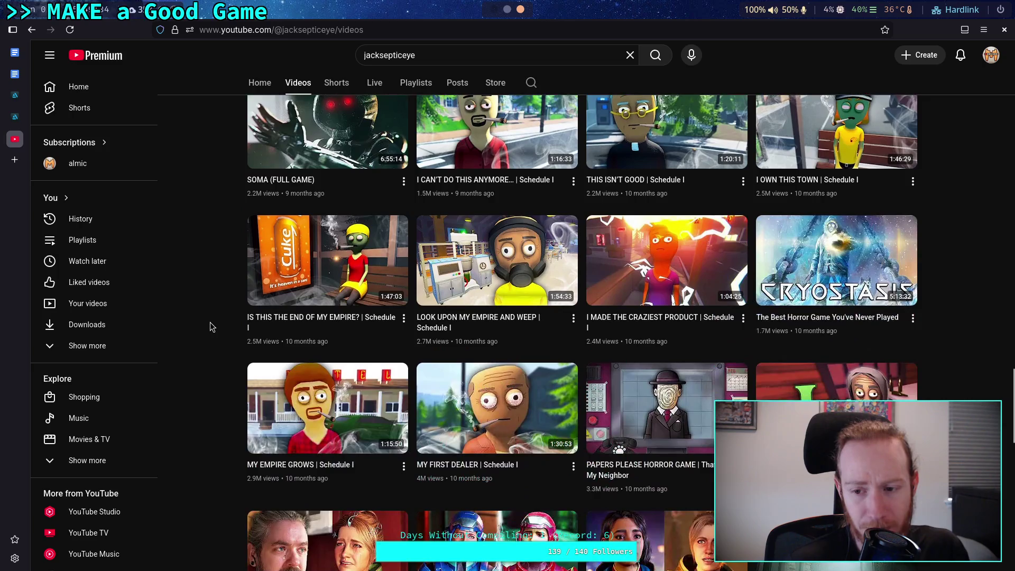
mouse_move(860, 323)
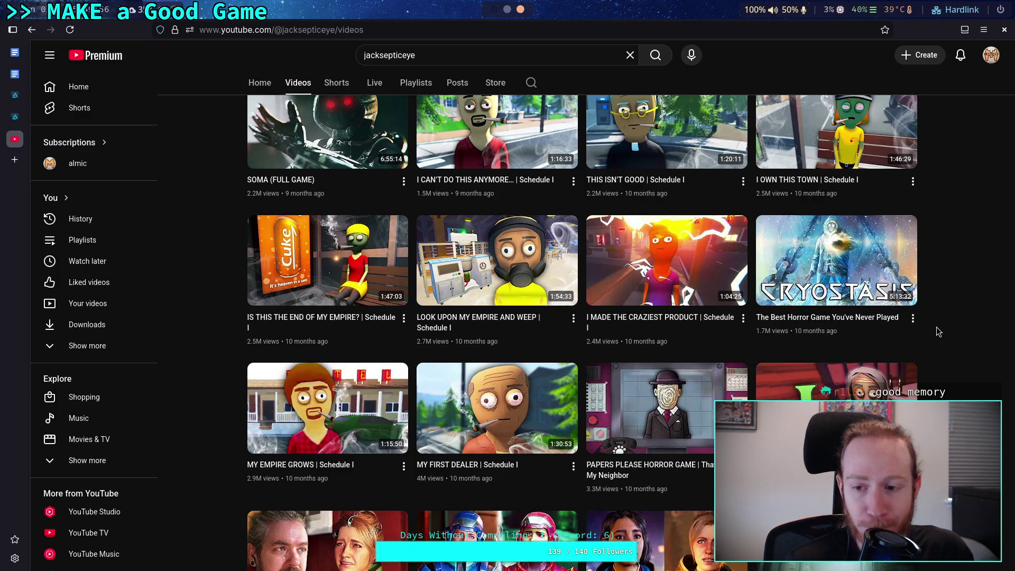
scroll(936, 332, down, 5)
scroll(937, 331, up, 6)
mouse_move(845, 363)
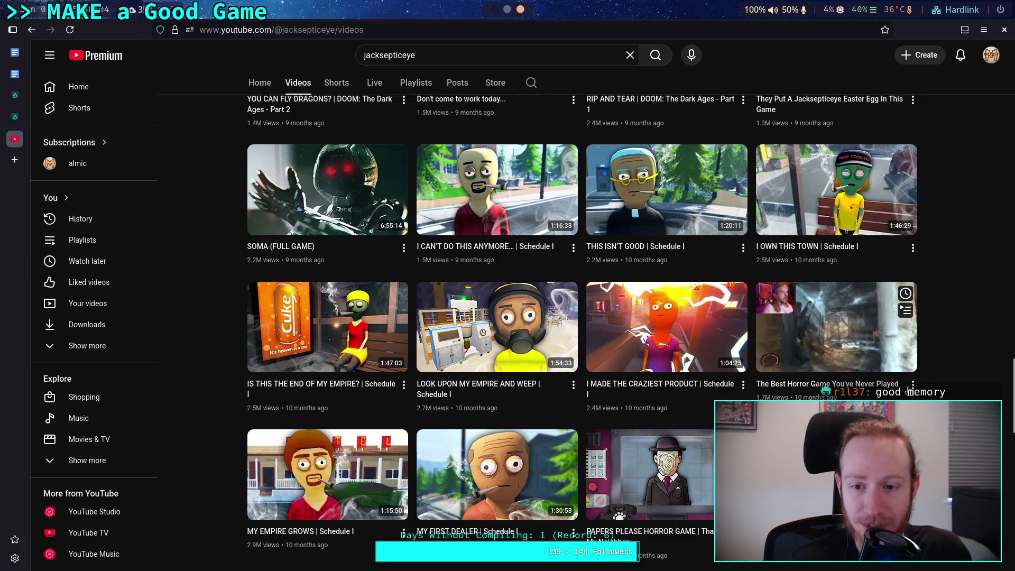
scroll(945, 399, up, 5)
scroll(945, 399, up, 9)
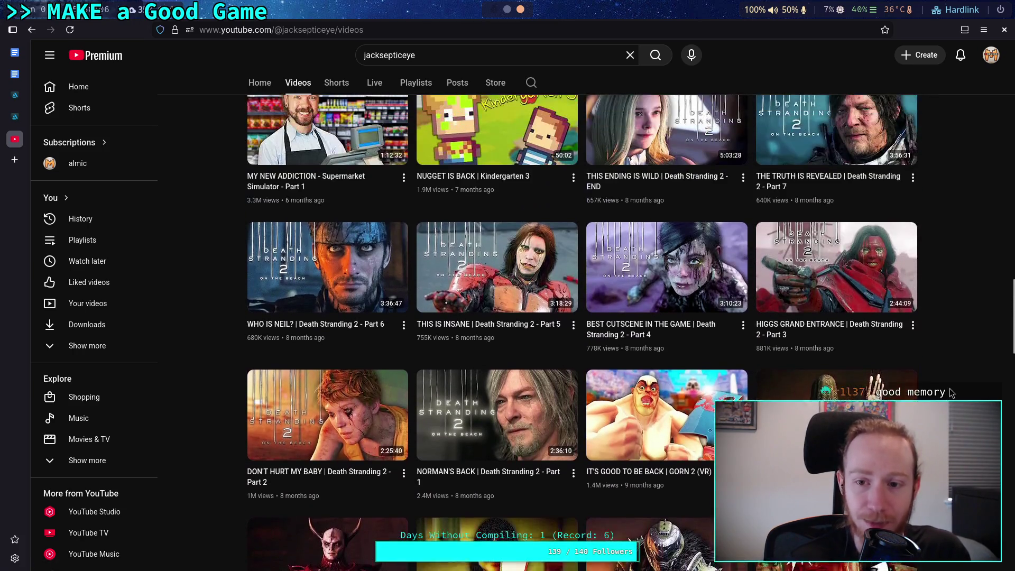
scroll(951, 394, up, 8)
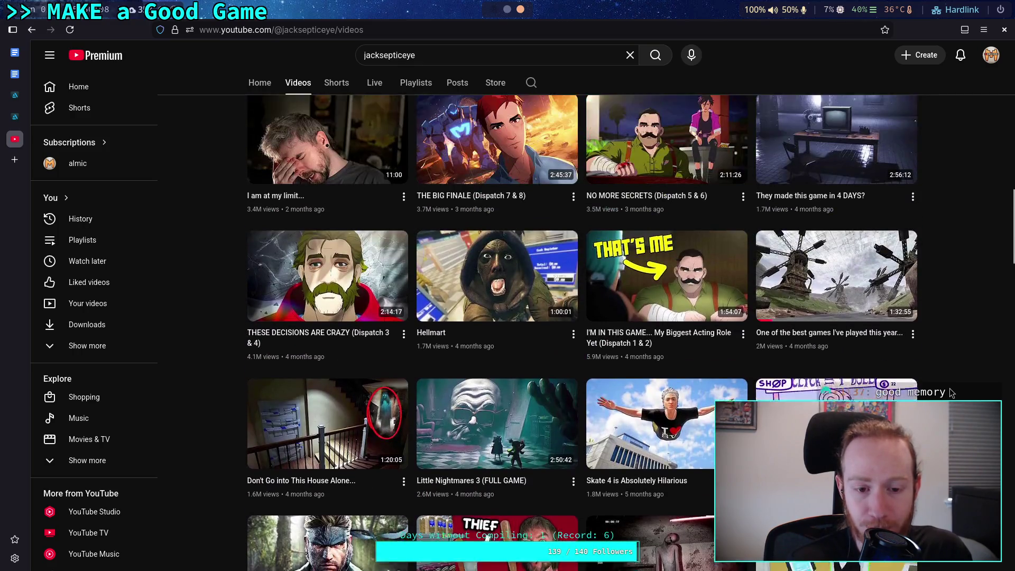
scroll(951, 394, down, 5)
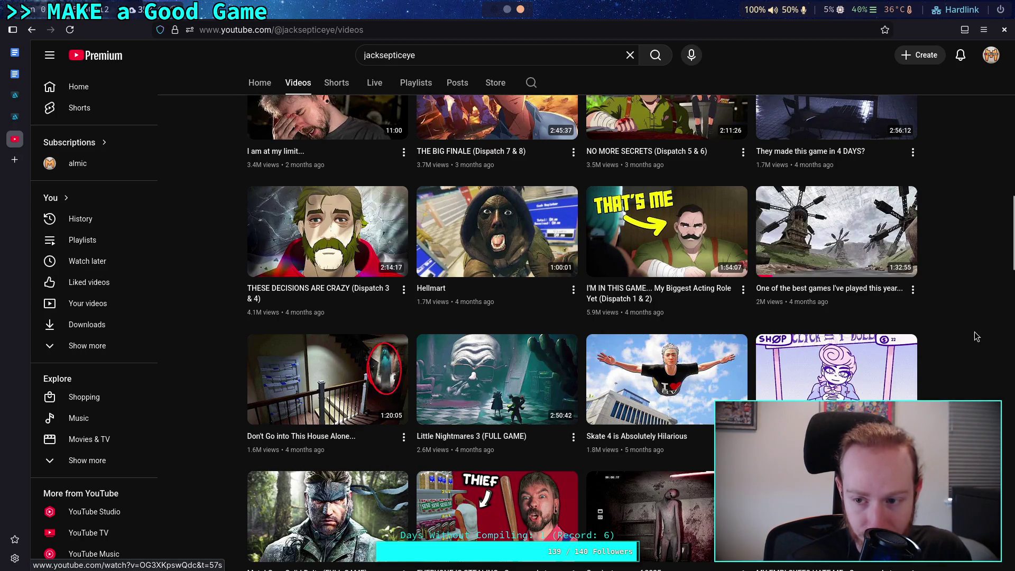
scroll(976, 336, down, 1)
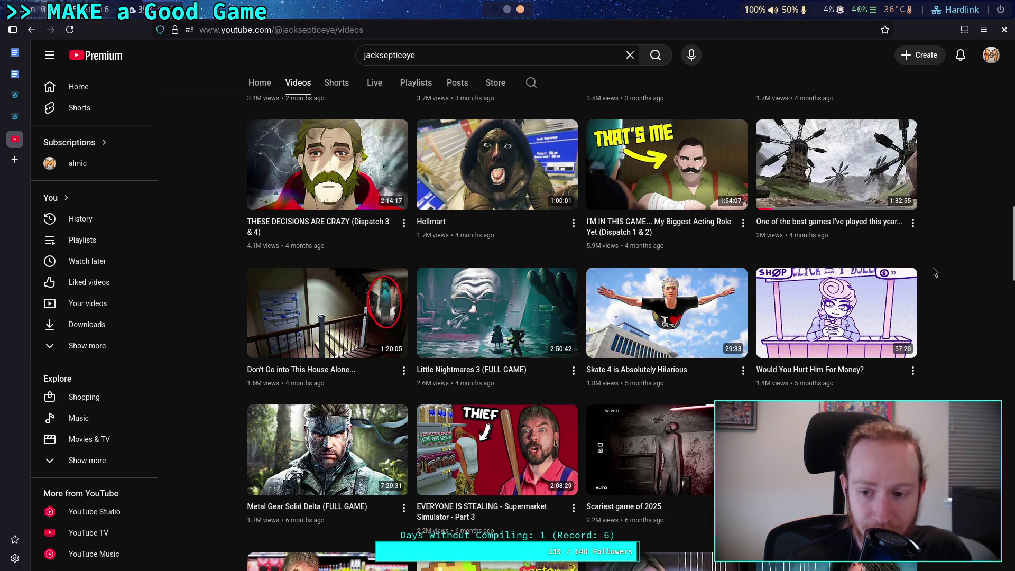
scroll(943, 277, down, 10)
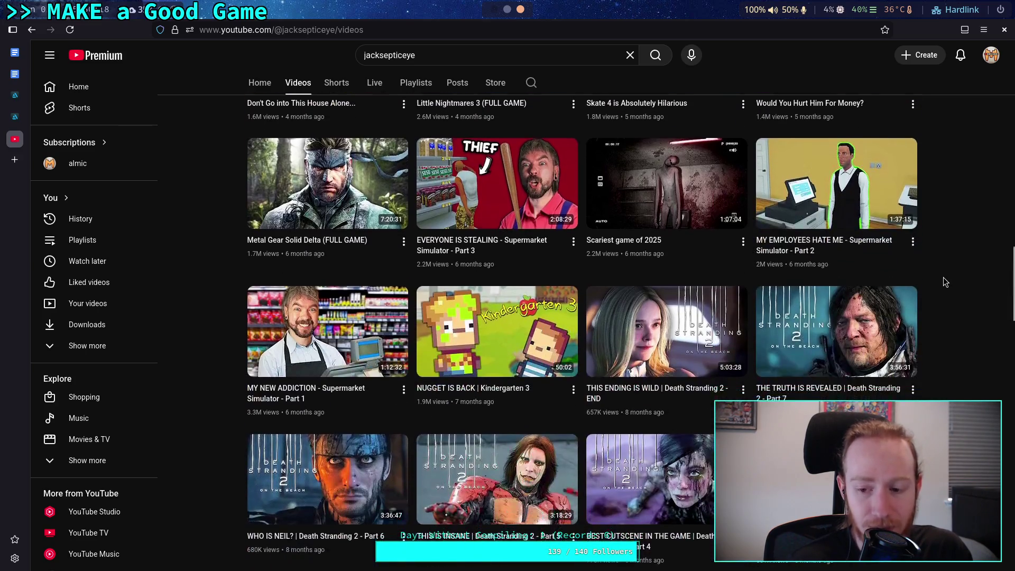
scroll(942, 277, down, 4)
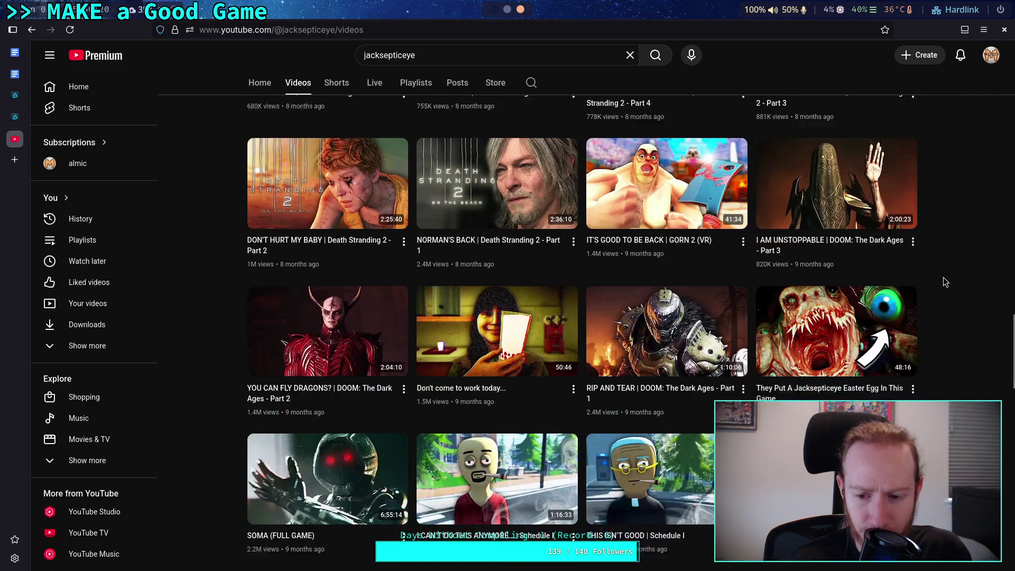
scroll(943, 278, down, 5)
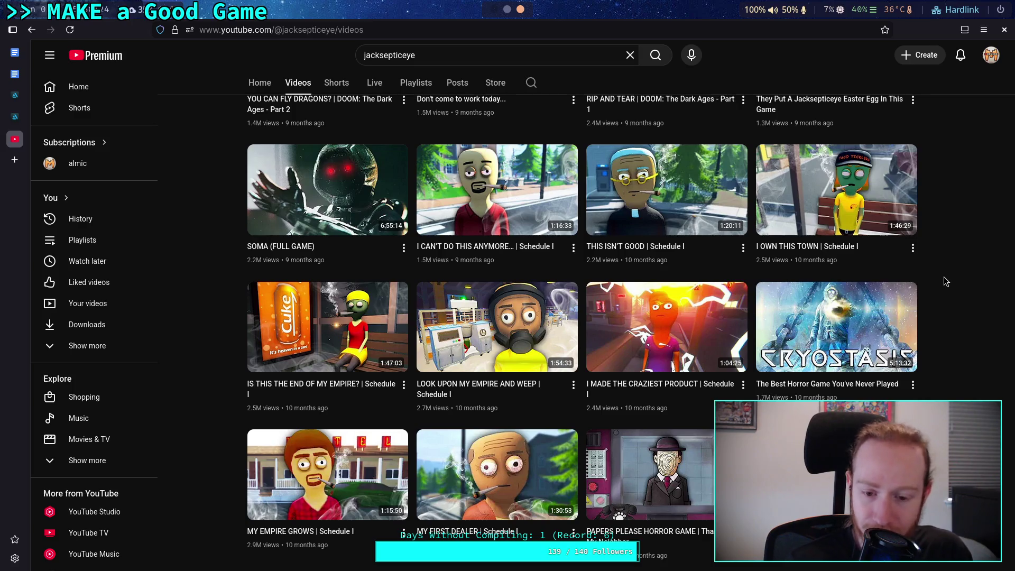
scroll(944, 278, down, 5)
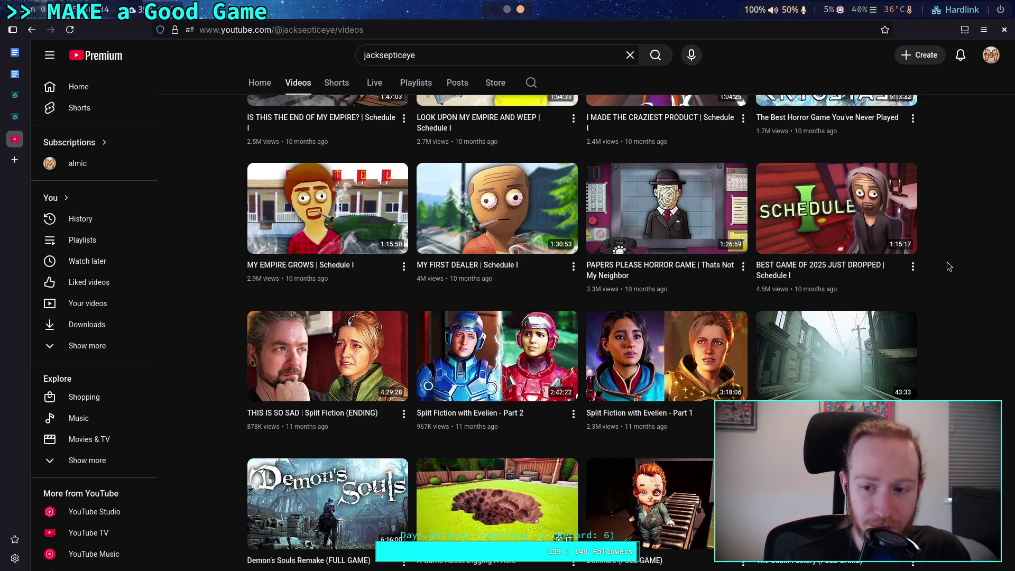
scroll(947, 262, up, 5)
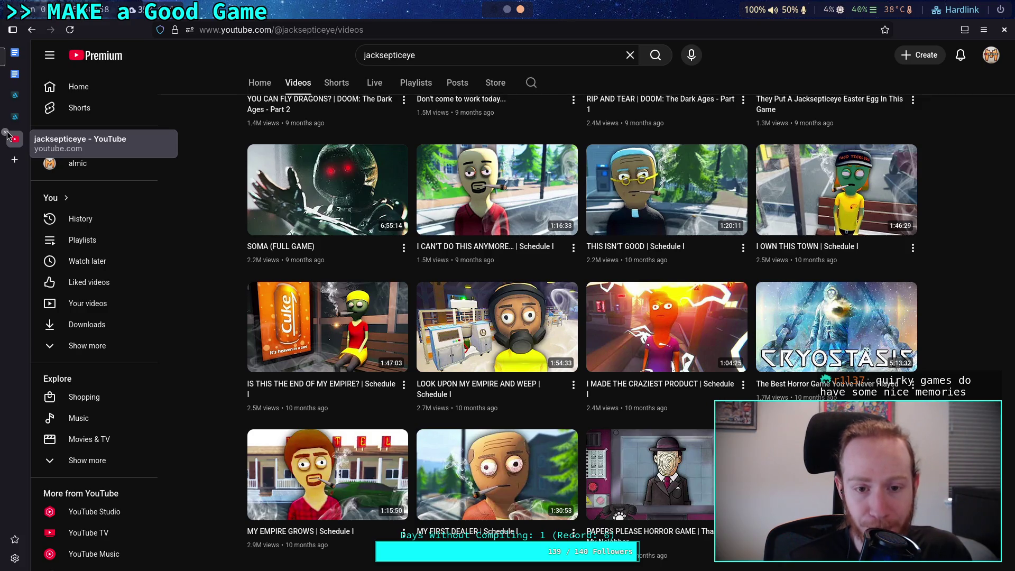
mouse_move(302, 212)
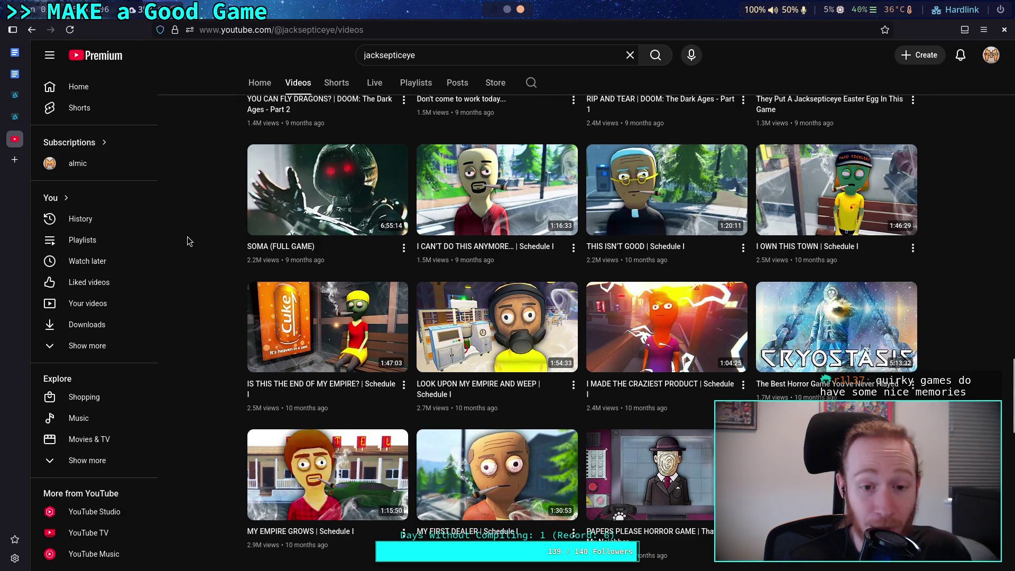
mouse_move(301, 248)
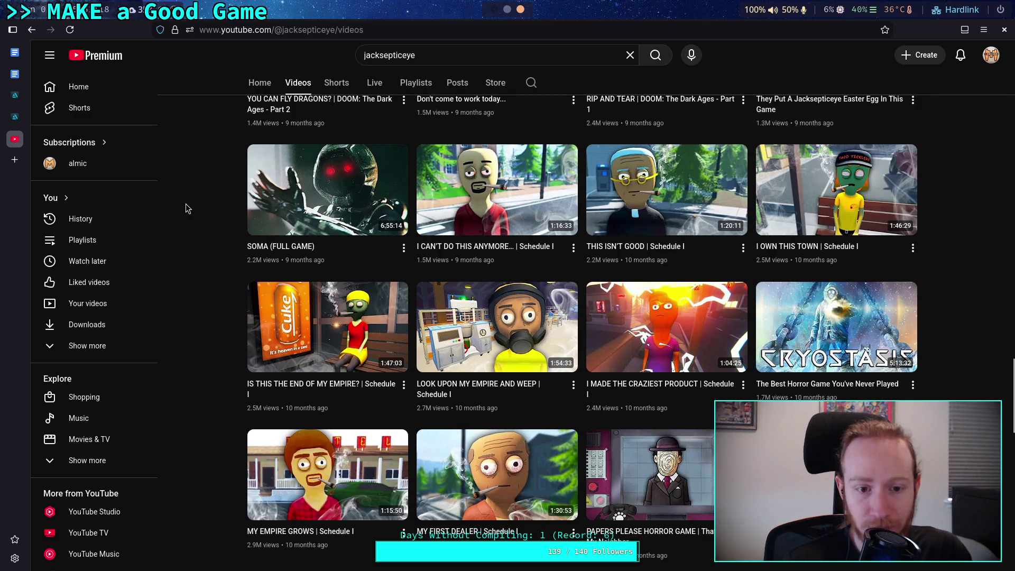
scroll(226, 216, up, 4)
scroll(199, 222, up, 3)
scroll(200, 222, down, 7)
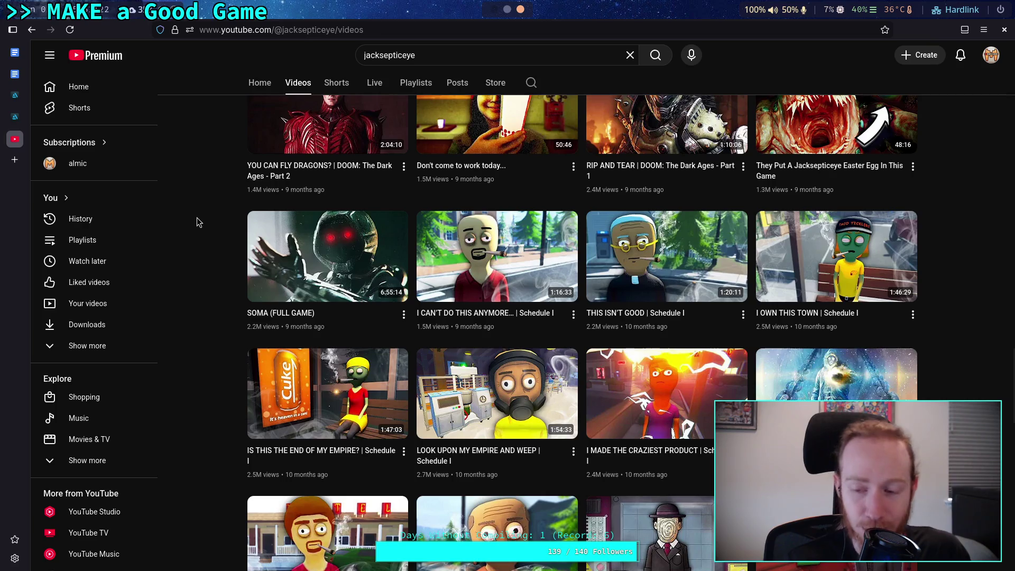
scroll(198, 213, down, 2)
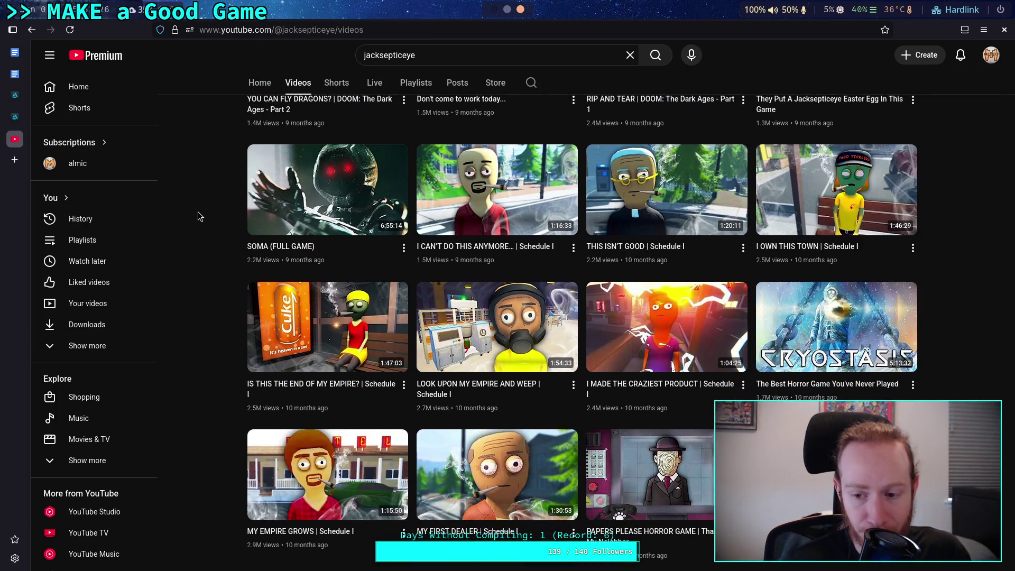
scroll(197, 212, down, 4)
scroll(198, 212, up, 4)
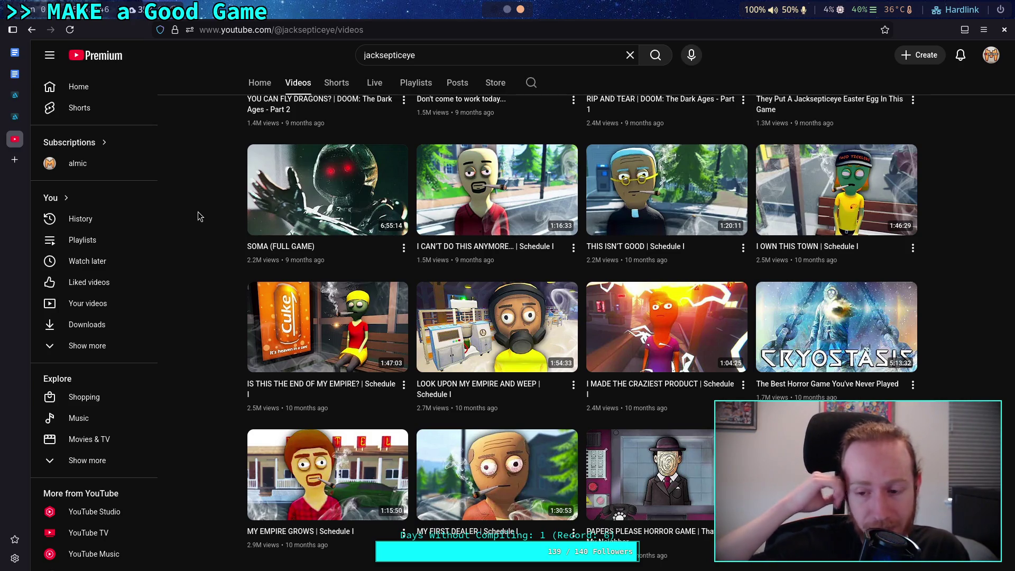
scroll(206, 317, down, 4)
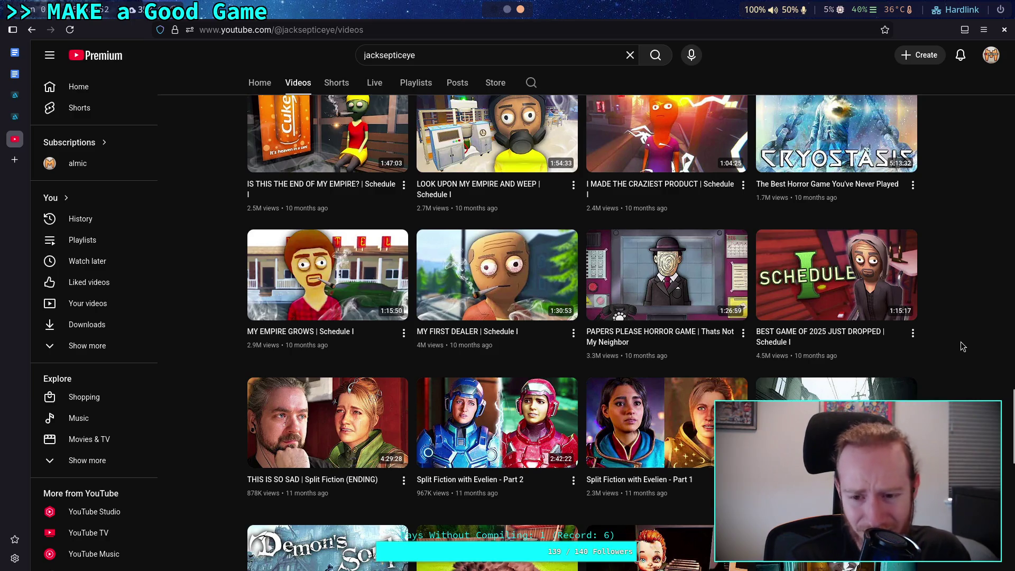
scroll(930, 216, down, 1)
scroll(930, 216, up, 3)
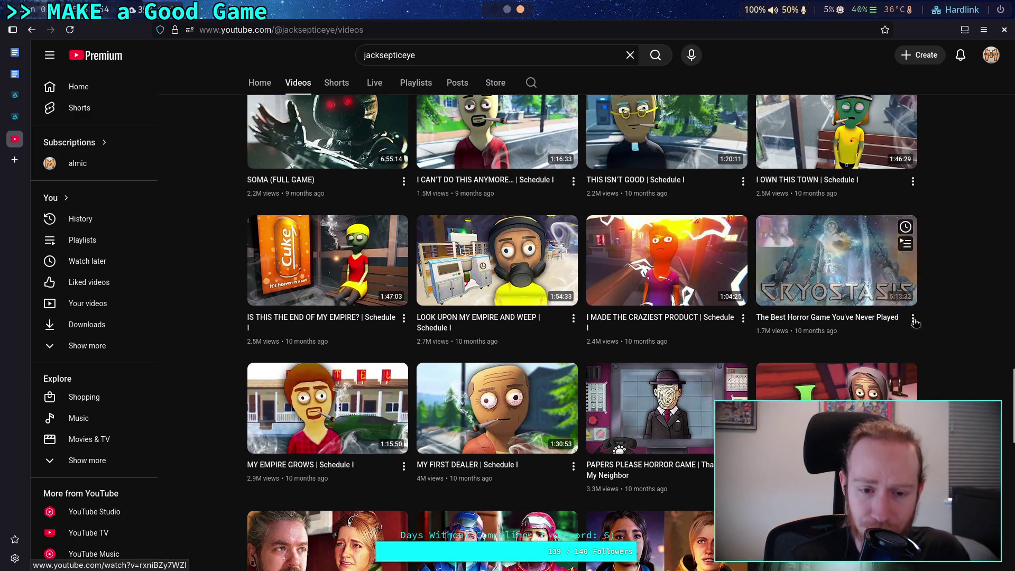
scroll(952, 296, down, 7)
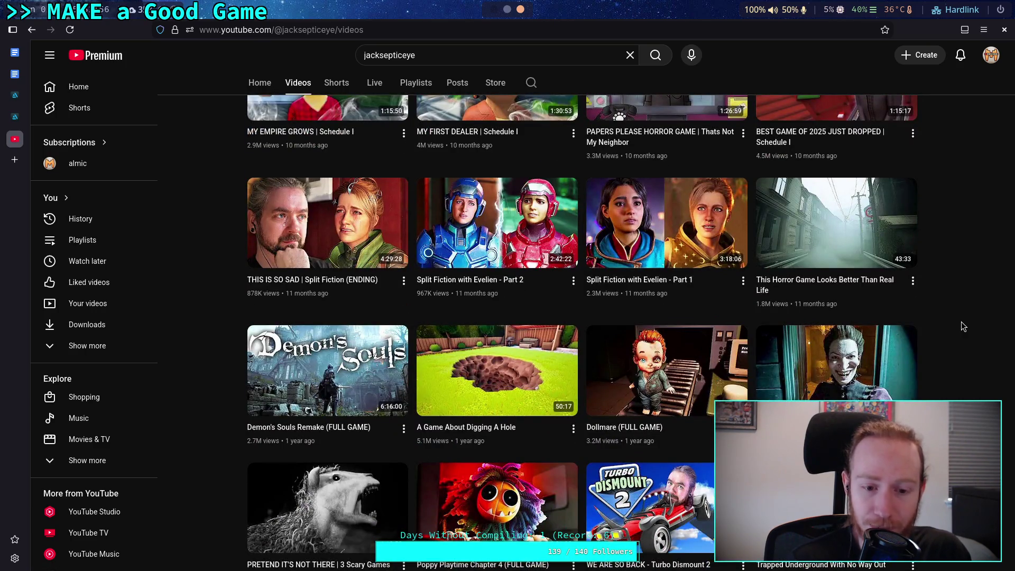
scroll(961, 322, down, 3)
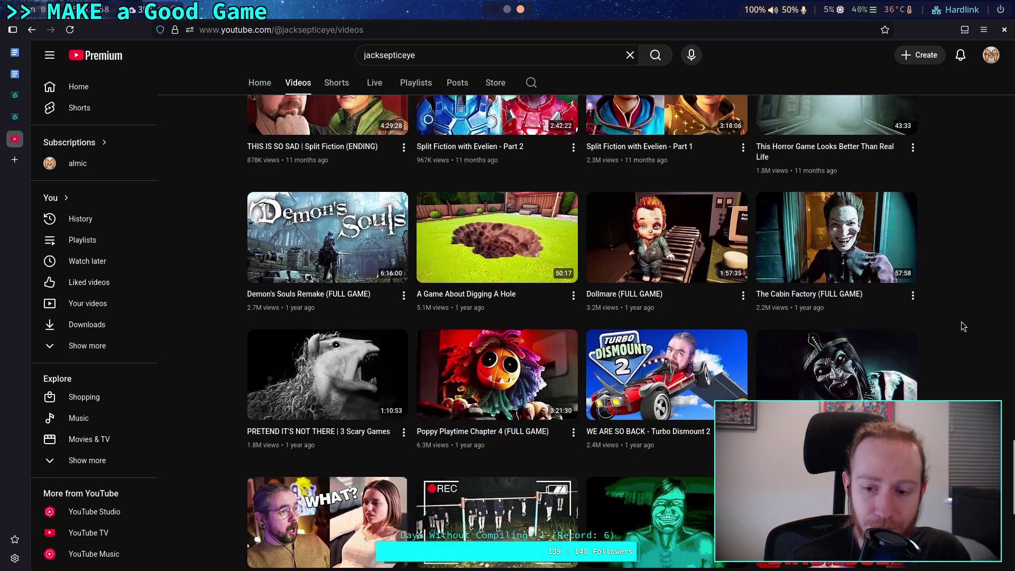
scroll(961, 321, down, 3)
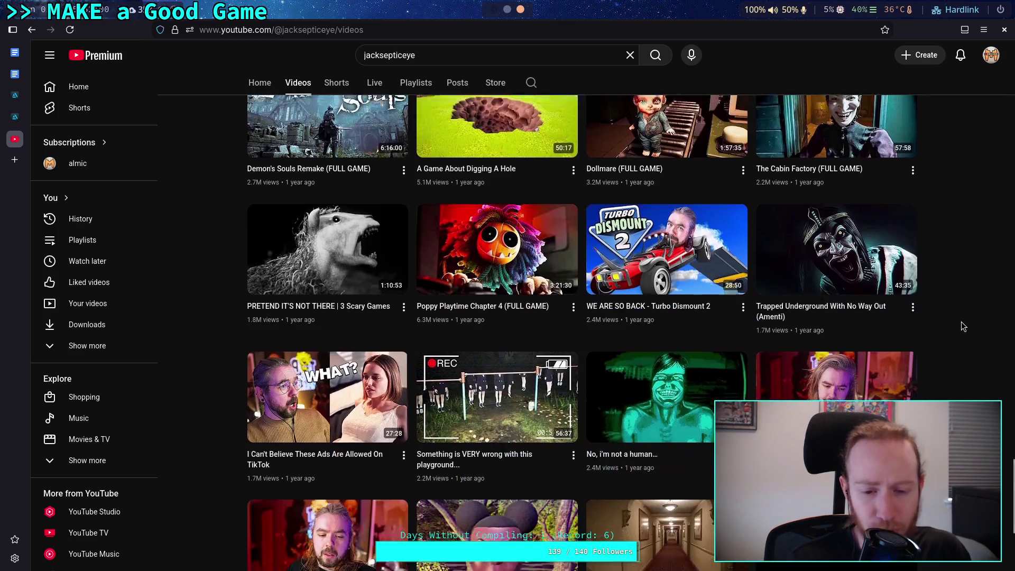
scroll(961, 321, down, 2)
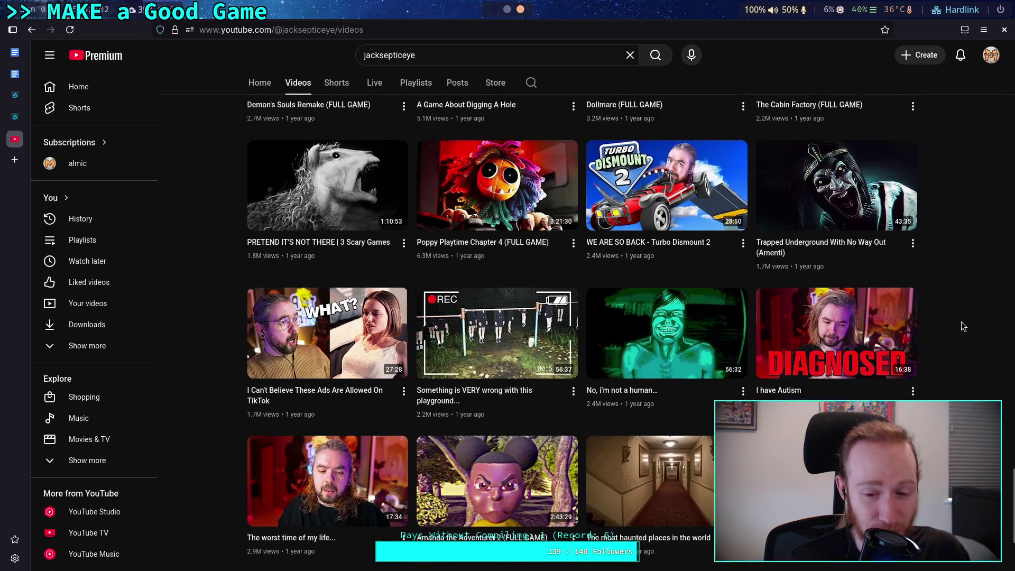
scroll(961, 321, up, 3)
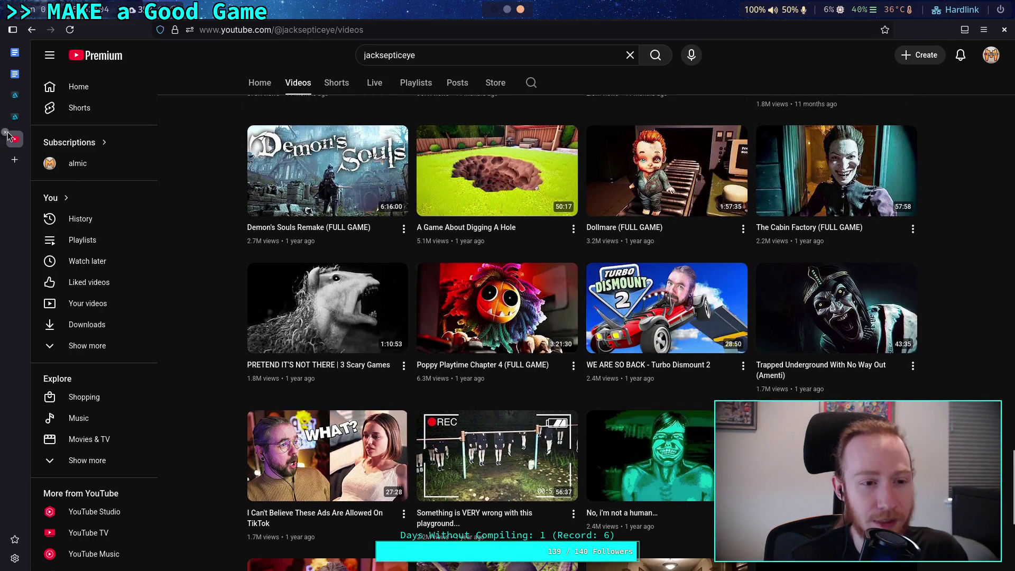
click(5, 132)
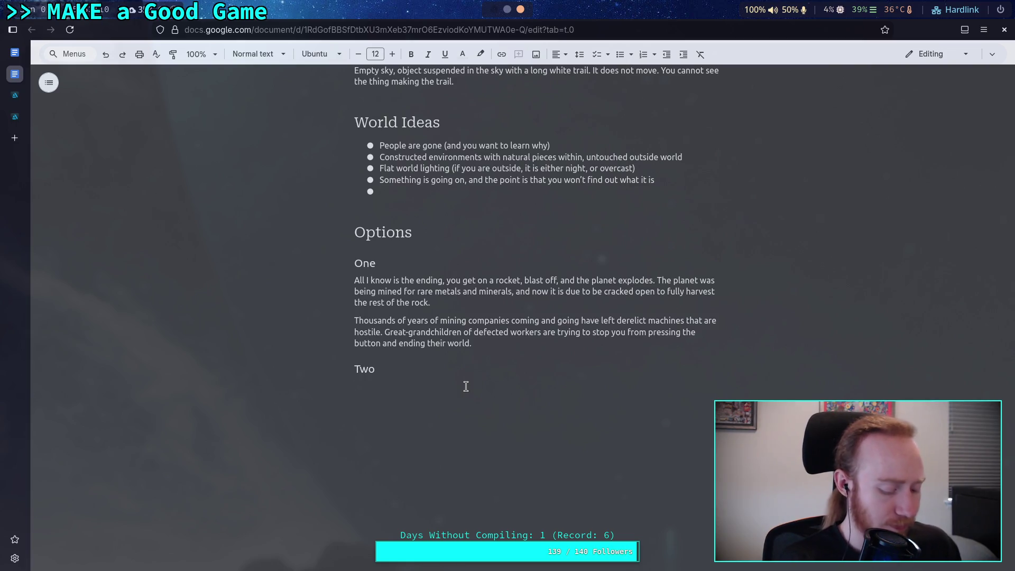
- Begin the paragraph under the Two heading with 'The one'
text(Th)
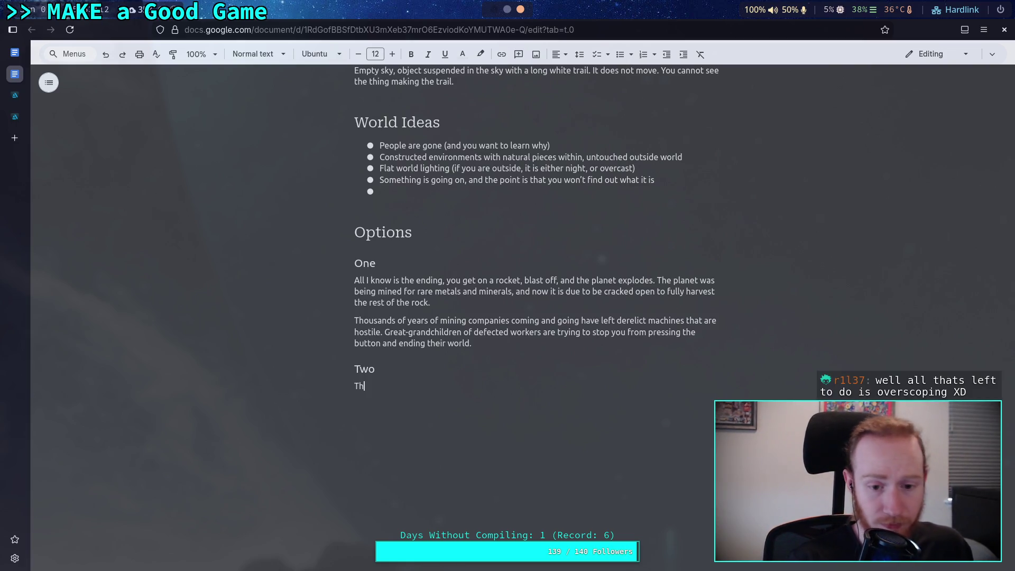
text(e one)
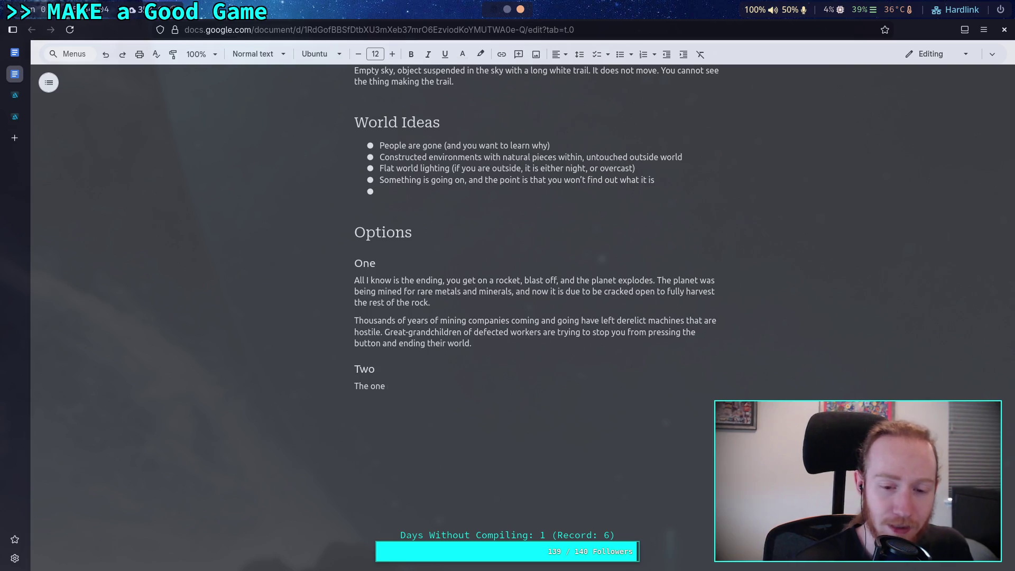
- Continue Two with 'time something goes wrong… in the life of a scavenger wandering a dead planet'
text(time t)
key(BackSpace)
text(something goes wrong, )
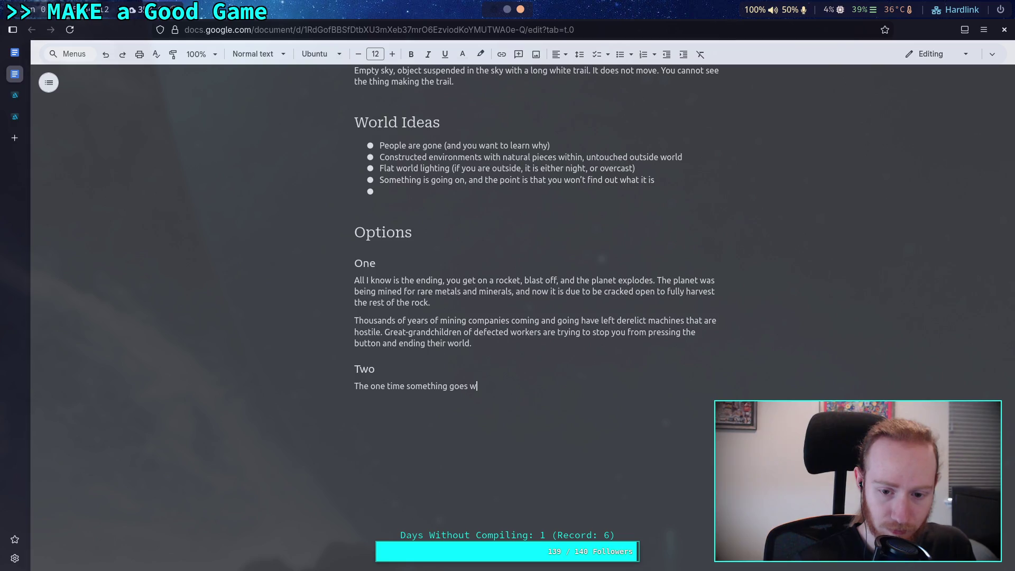
text(and becomes interest)
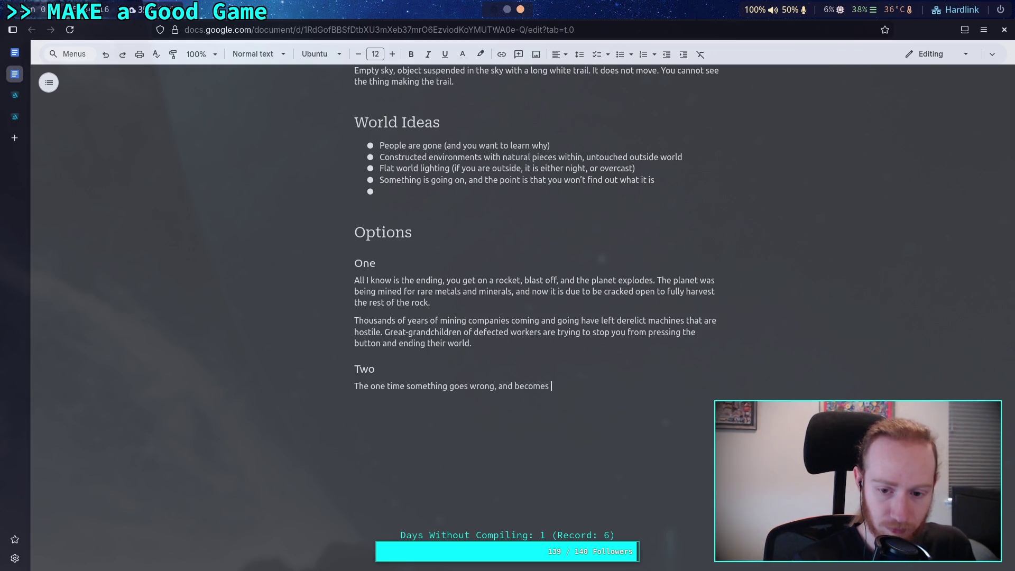
text(ing, )
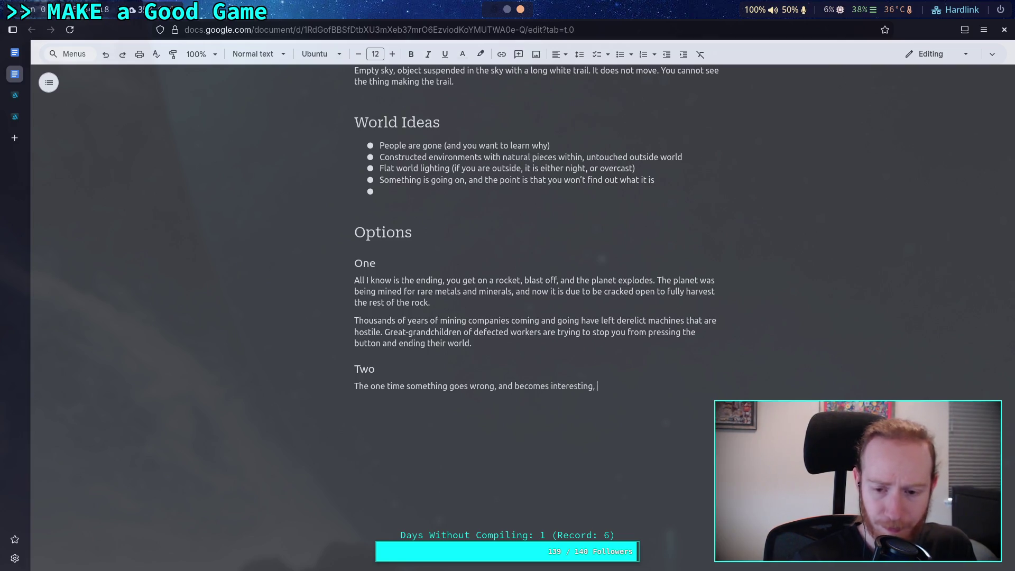
text(in the li)
text(fe of a )
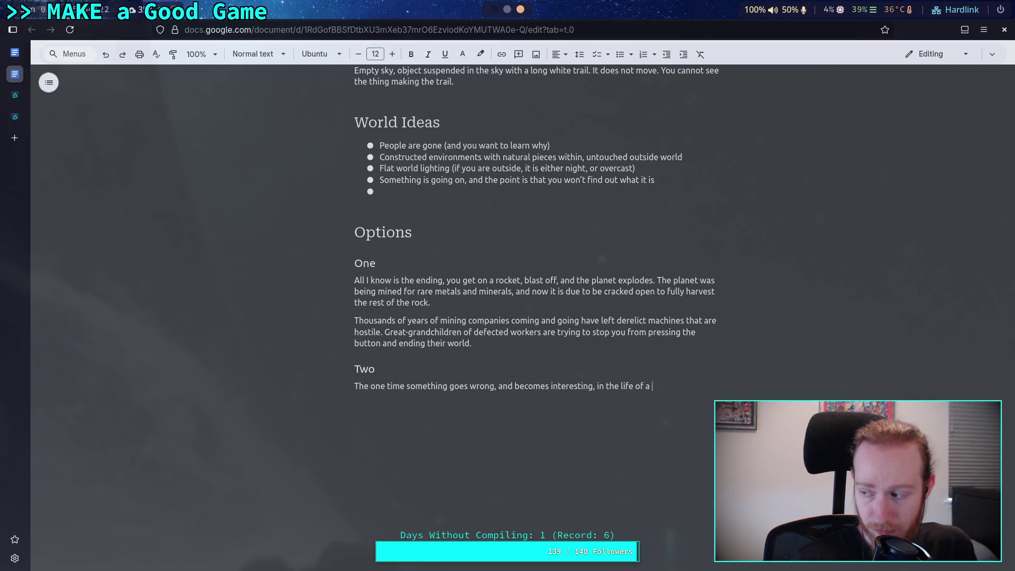
text(scave)
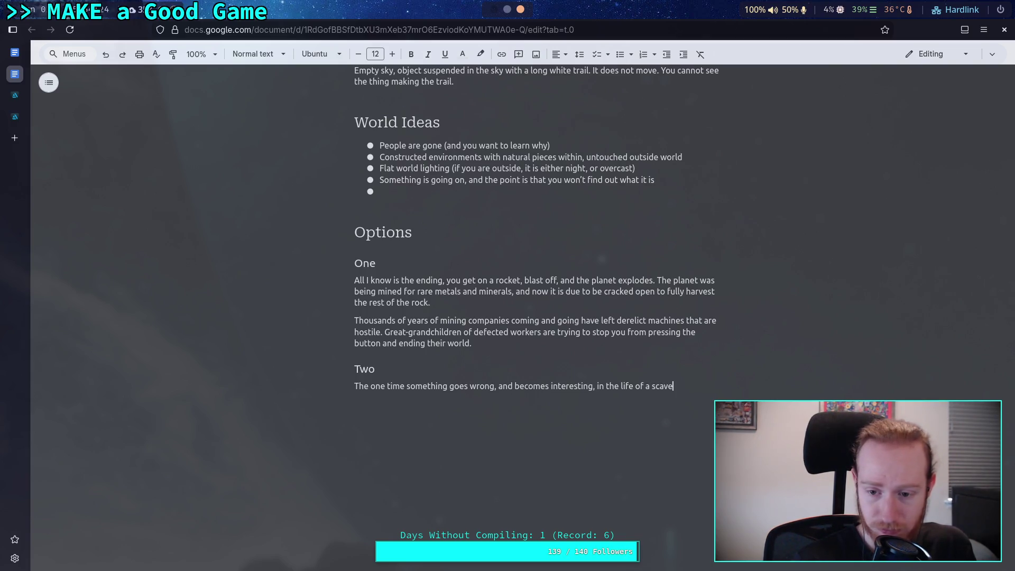
text(nger a)
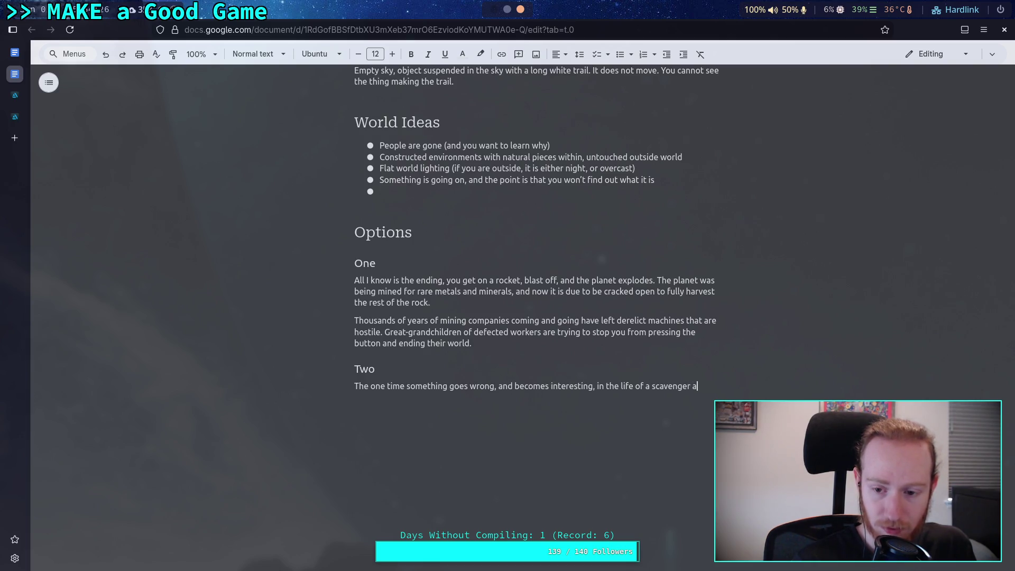
key(BackSpace)
text(wandering)
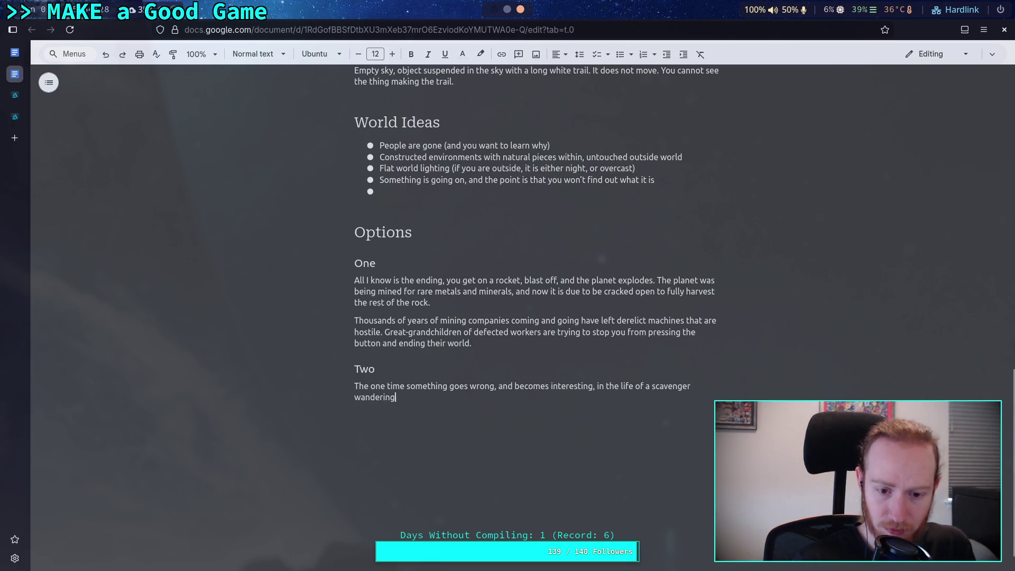
text( a dead planet )
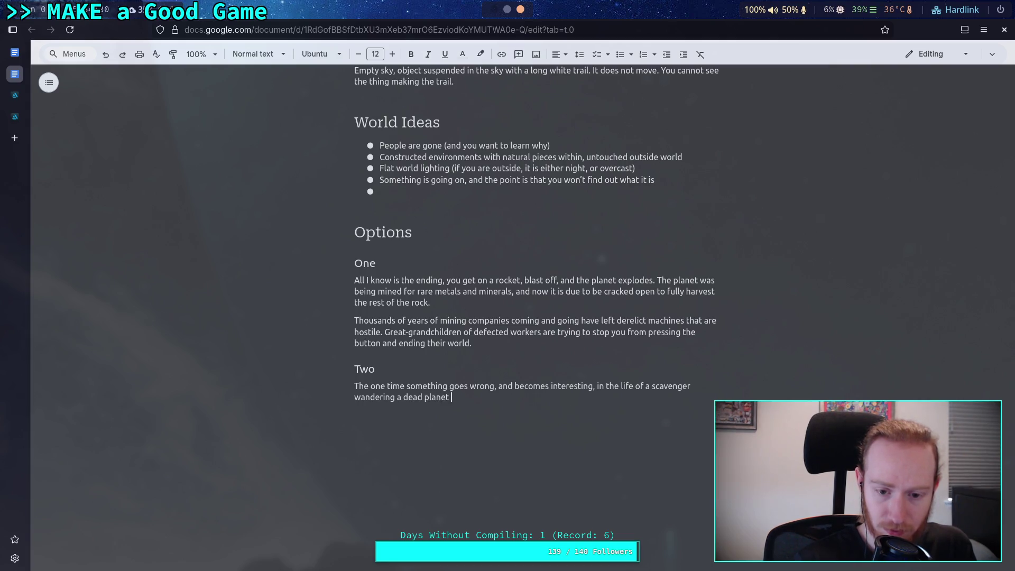
text(f)
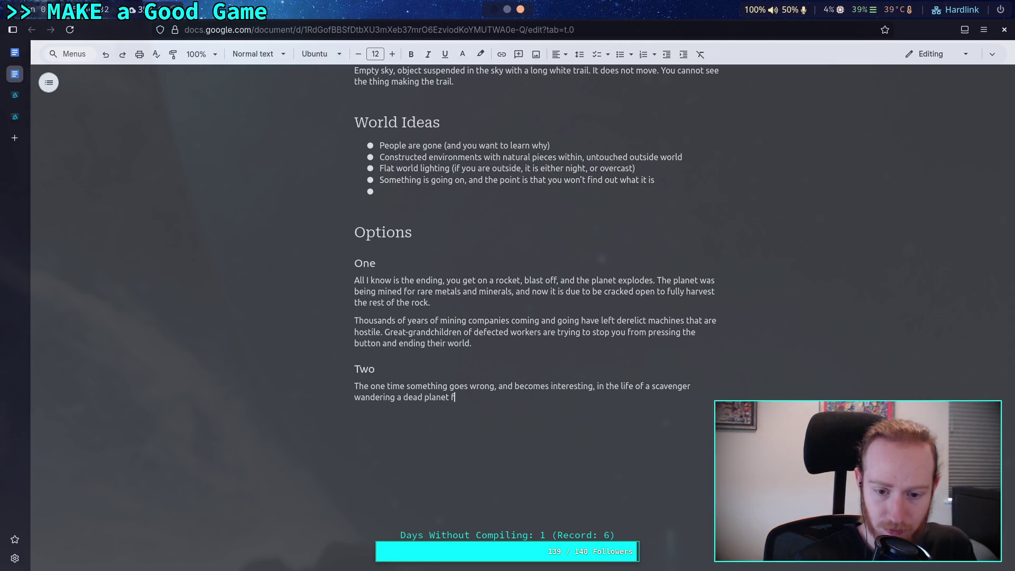
key(BackSpace)
- Add 'looking for food and water. The idea is you drive' to the Two paragraph
text(looking )
text(for food andi)
key(BackSpace)
key(BackSpace)
text(water.)
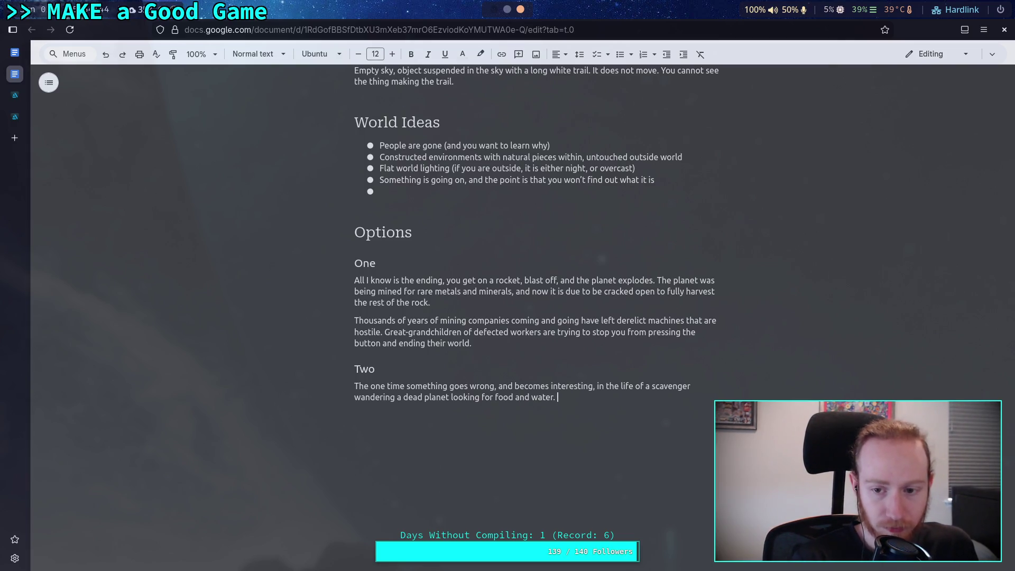
text(The idea )
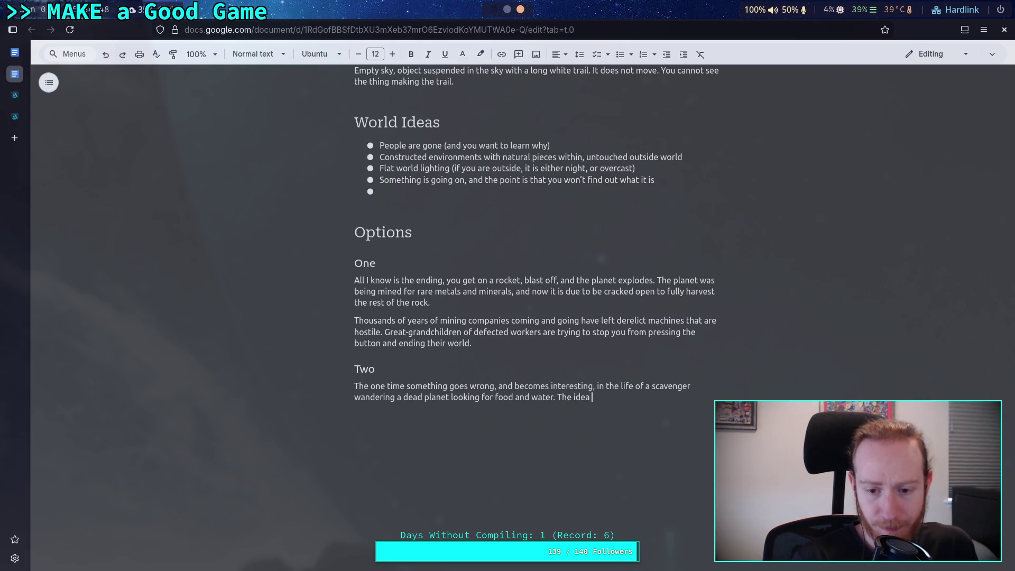
text(is )
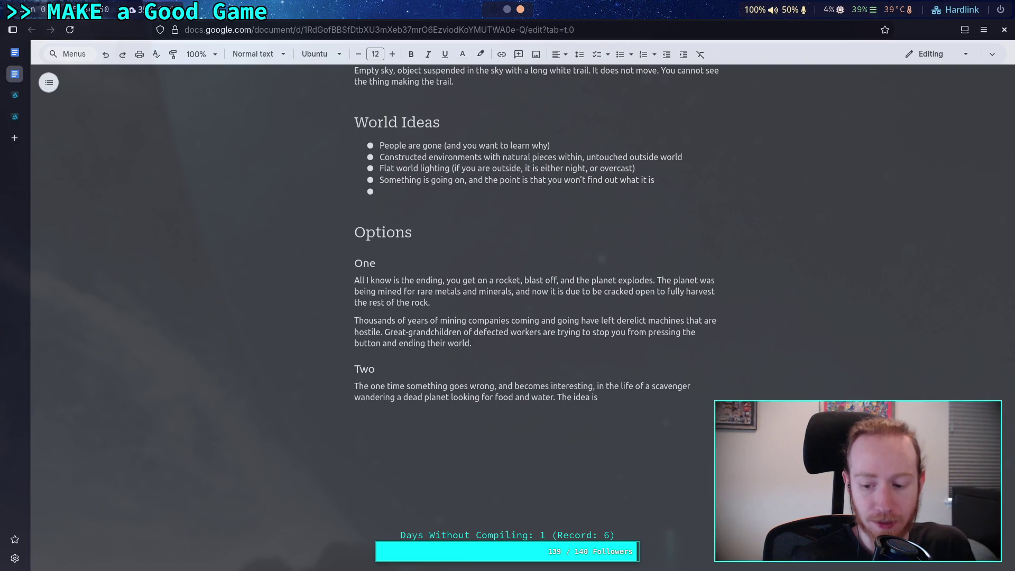
text(you )
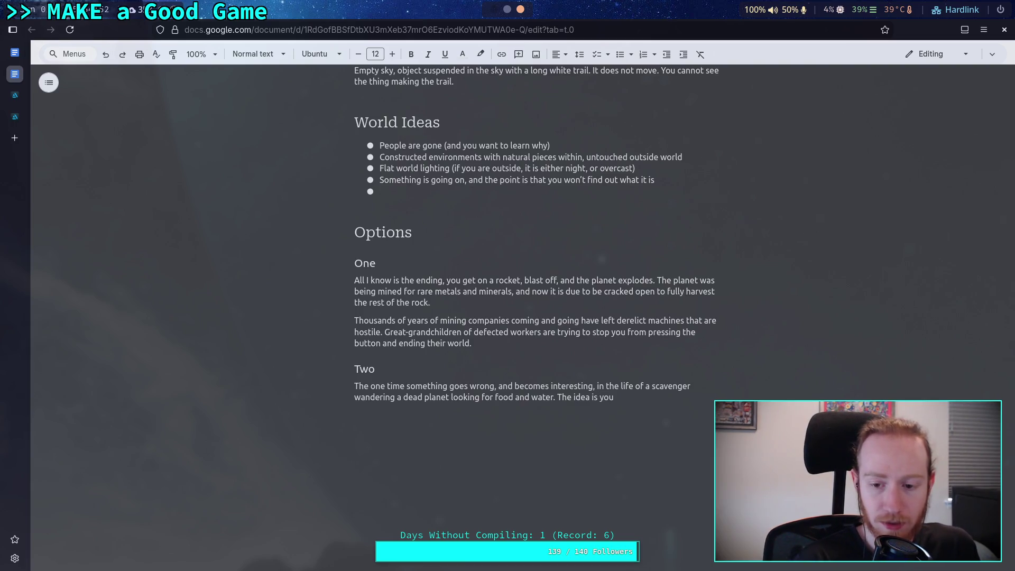
text(drive)
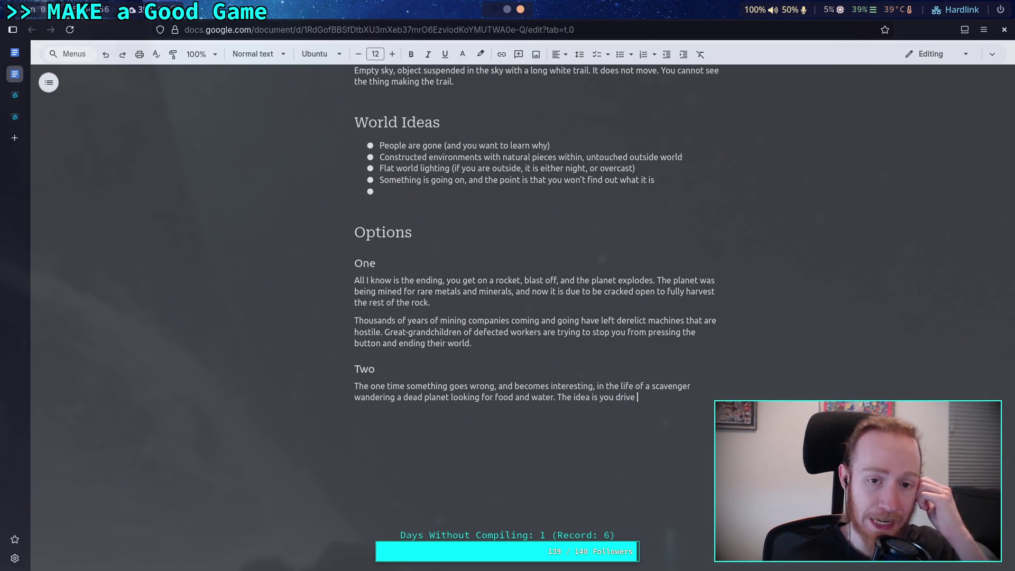
scroll(525, 363, up, 5)
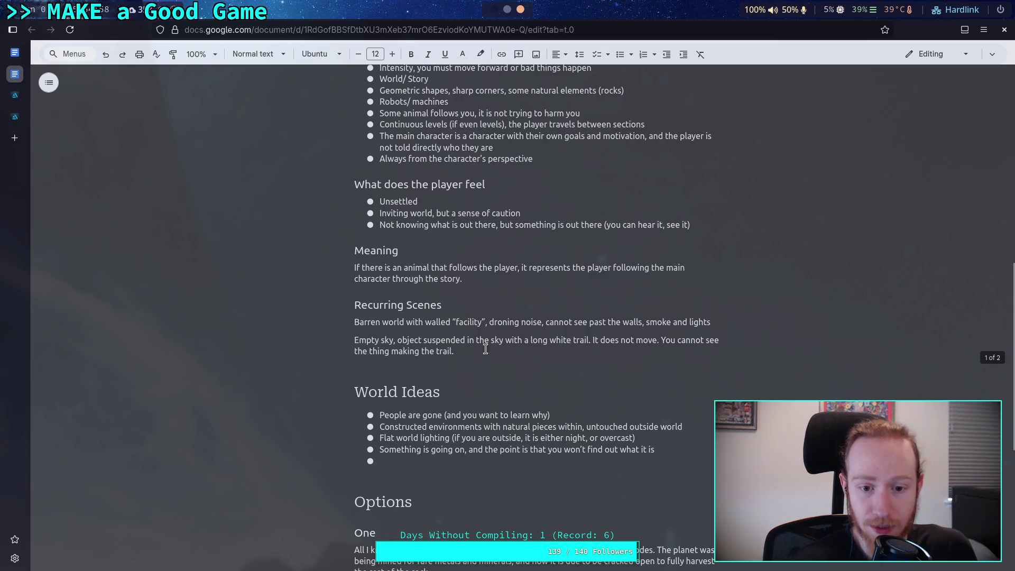
drag(722, 322, 354, 322)
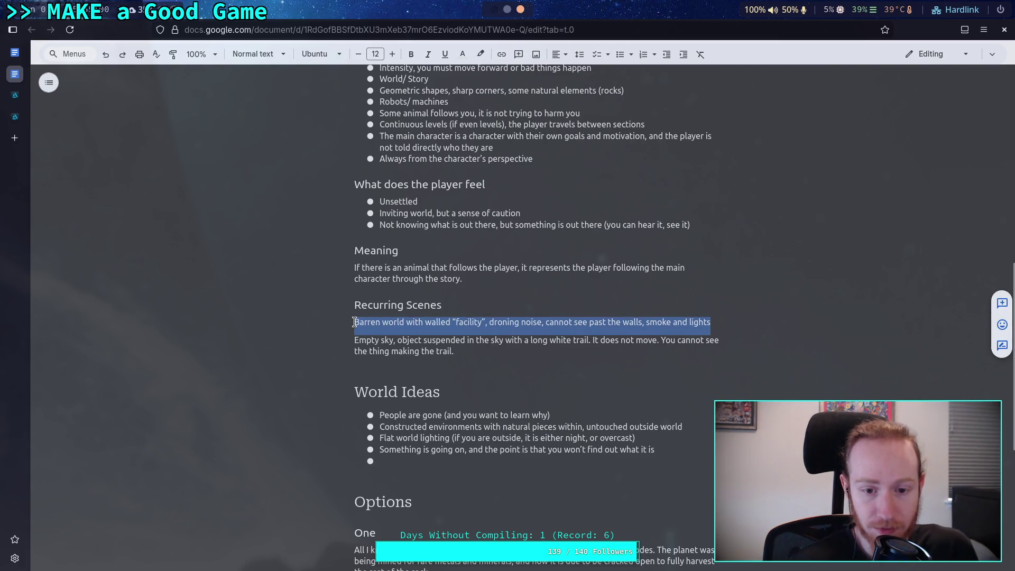
scroll(458, 349, down, 5)
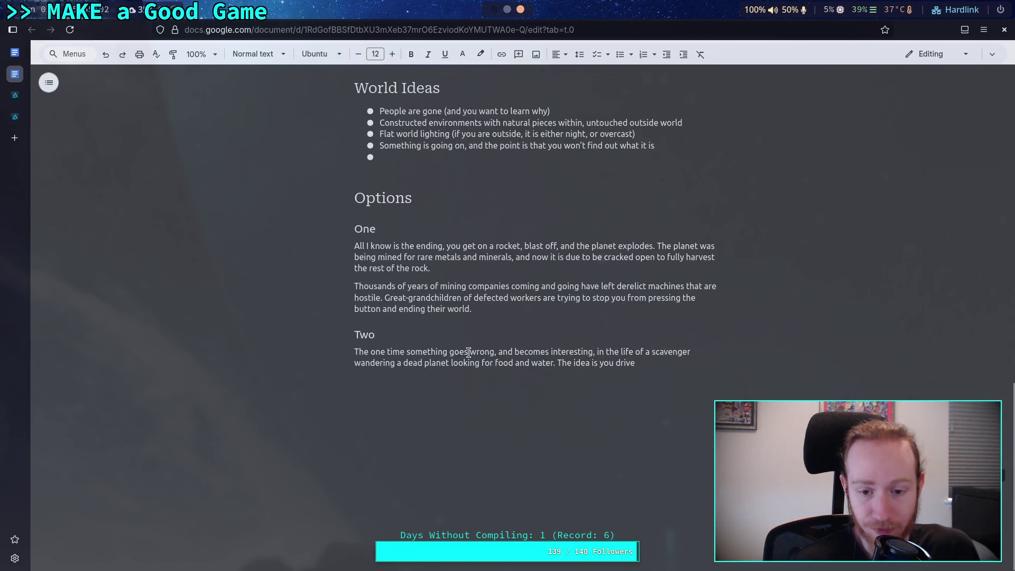
scroll(675, 359, up, 5)
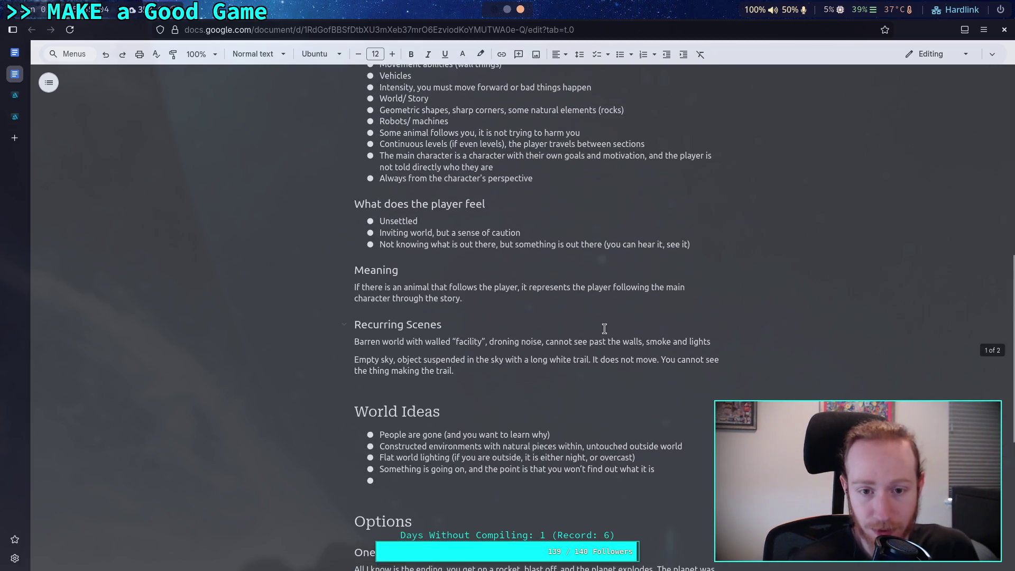
scroll(628, 355, down, 4)
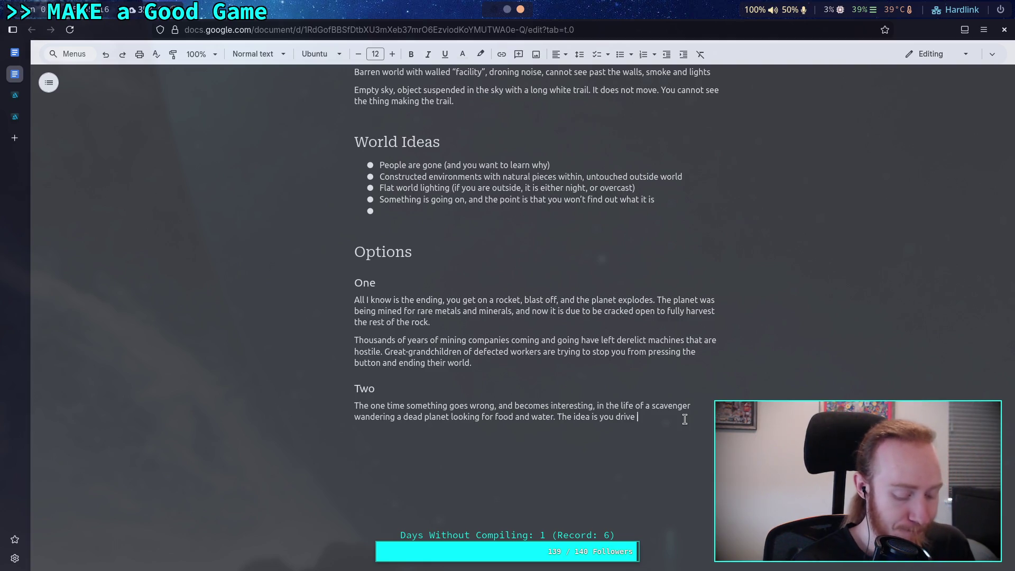
text(up to a)
- Continue Two with 'up to an ancient facility that looks to be active, and get trapped'
key(BackSpace)
text(ny)
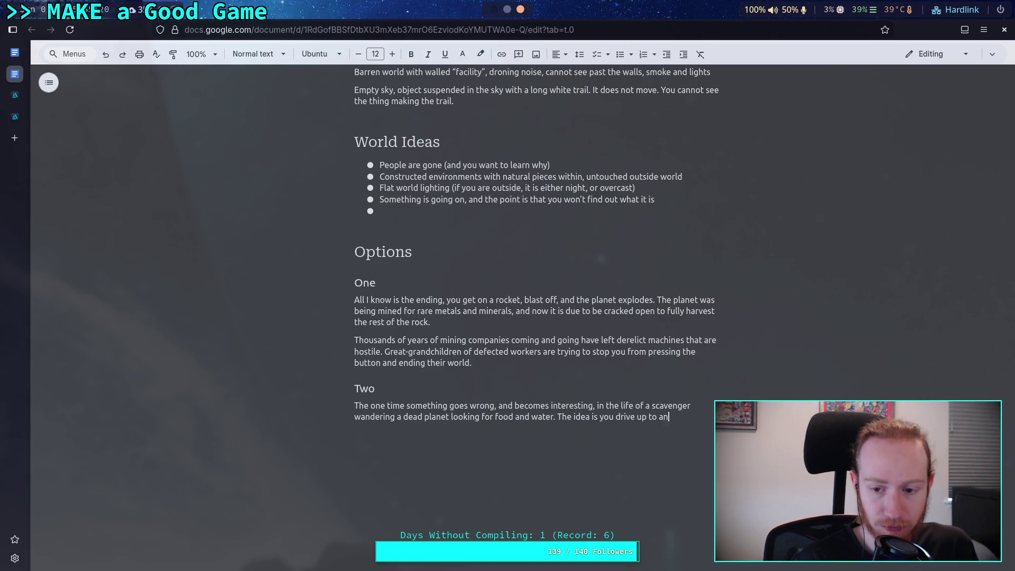
key(BackSpace)
key(BackSpace)
key(BackSpace)
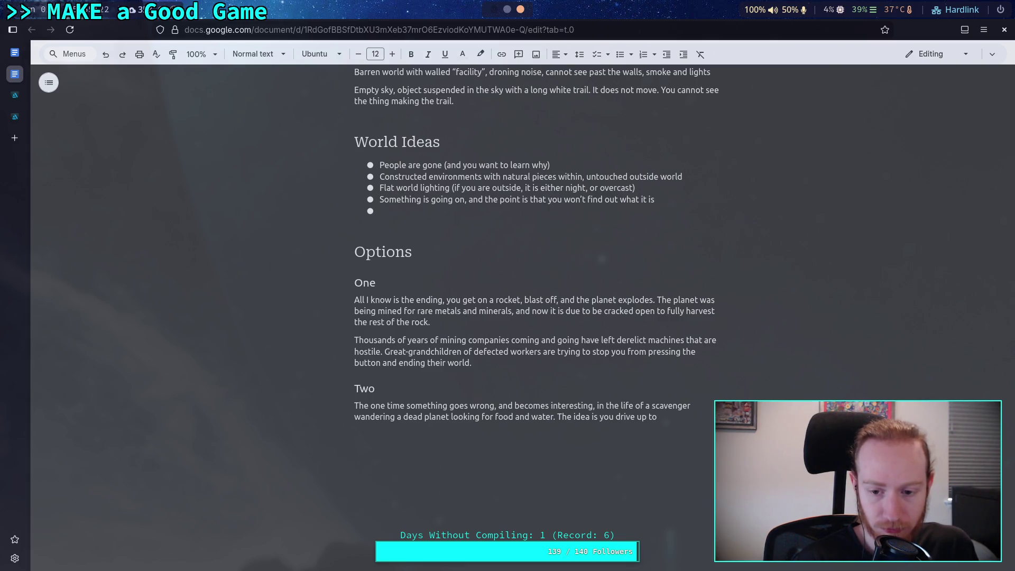
text( a)
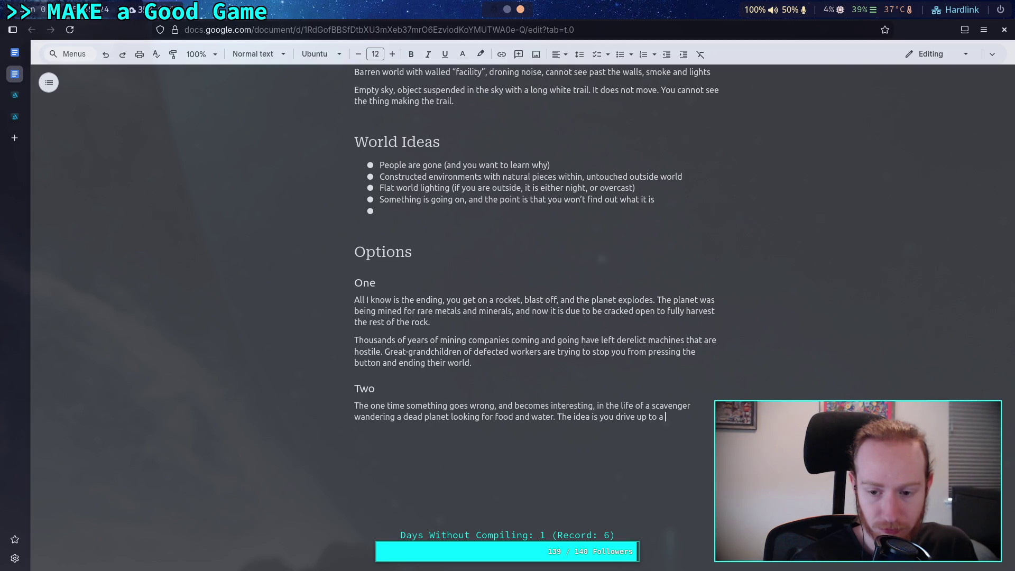
text(n anc)
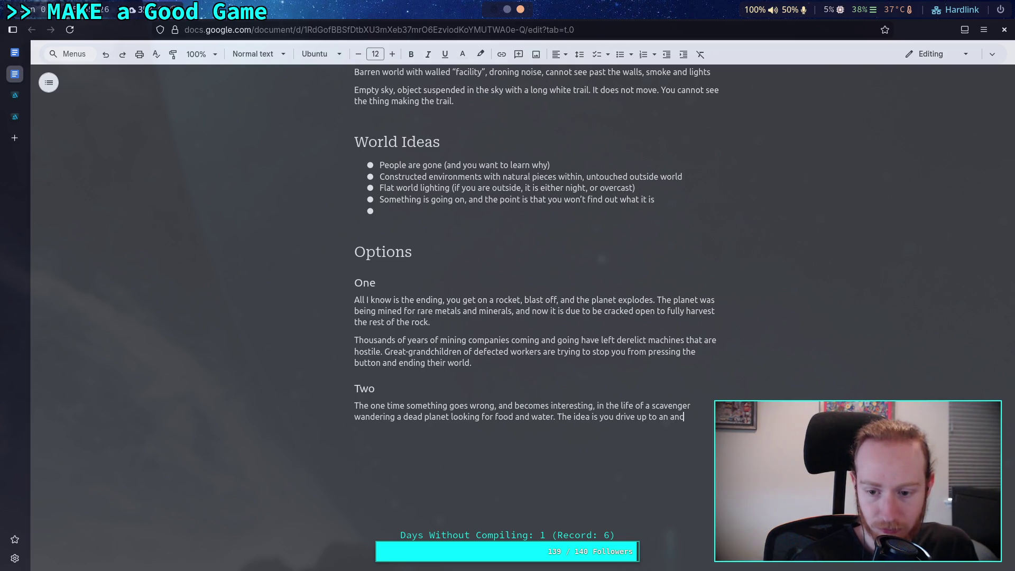
text(ient facility that looks te)
key(BackSpace)
text(o be active,)
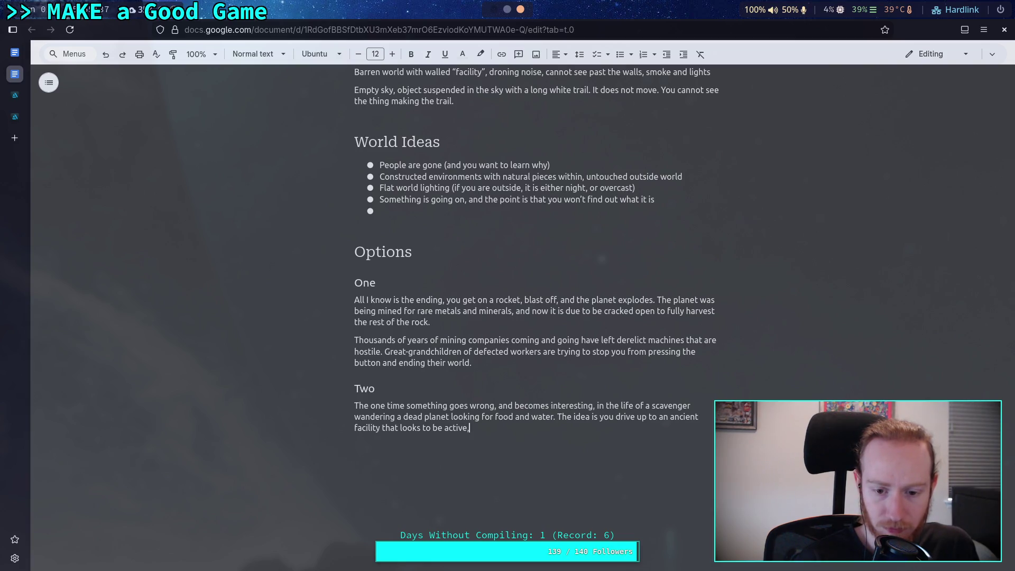
key(BackSpace)
text(, and get trapped )
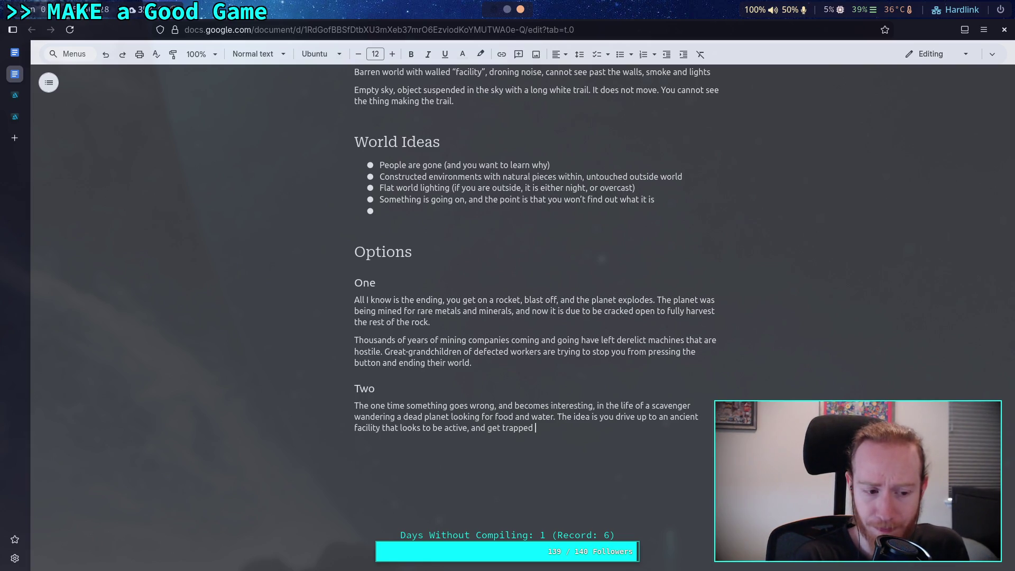
- End the sentence with 'inside.' and drop the half-written 'That's just the start of it' sentence
text(inside)
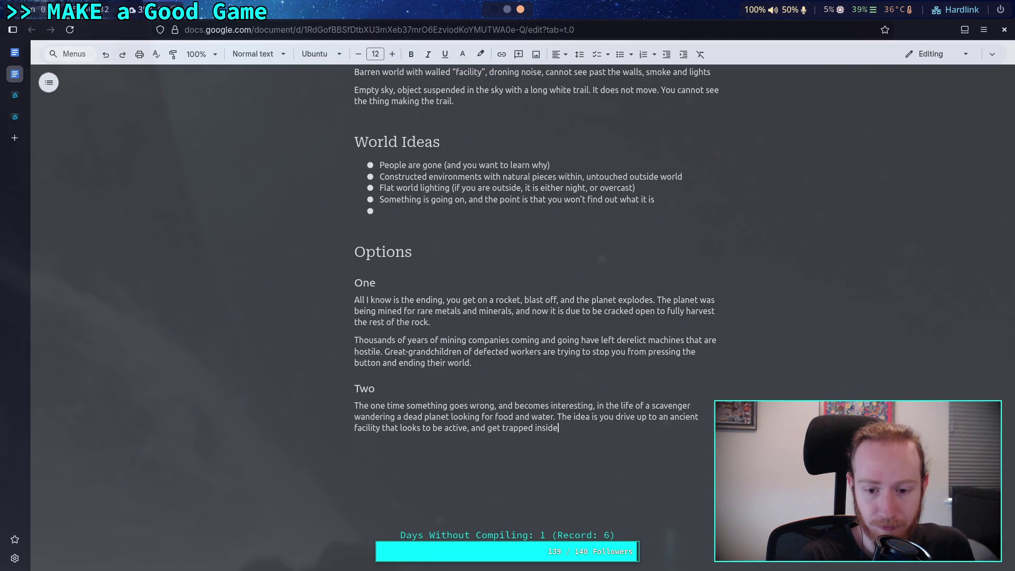
text(.)
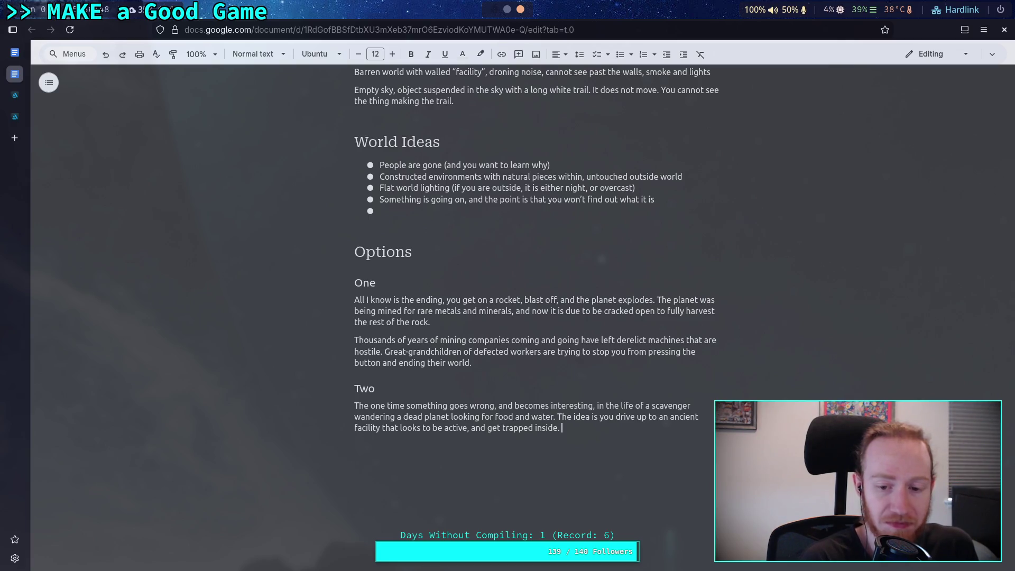
text(That's just the start of it )
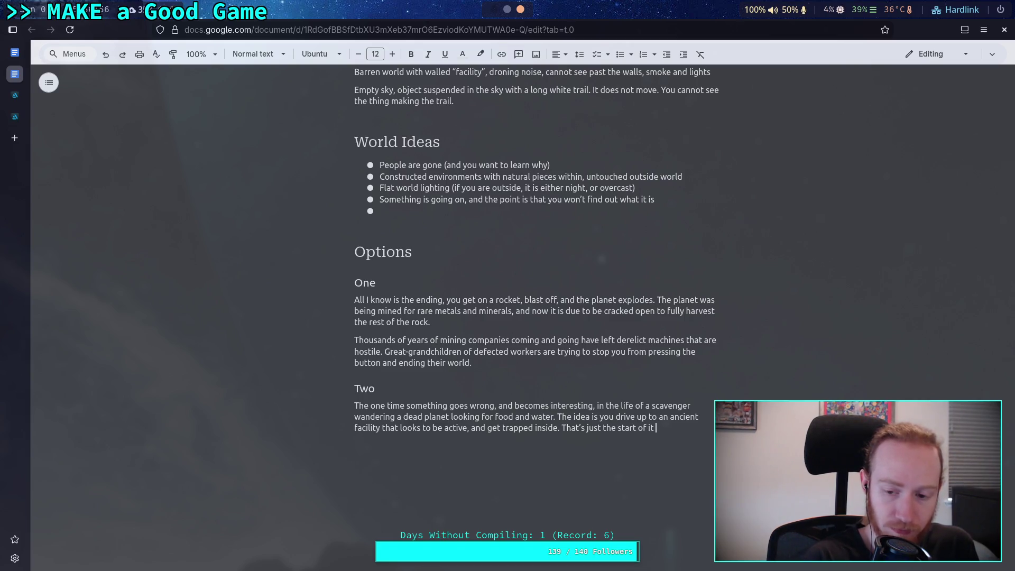
text(, I d)
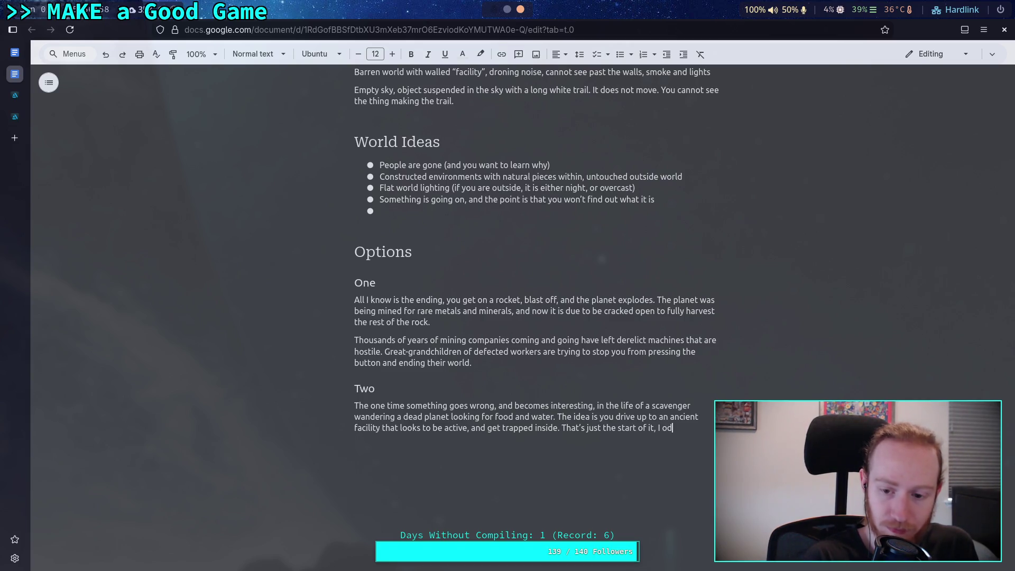
text(on't kn)
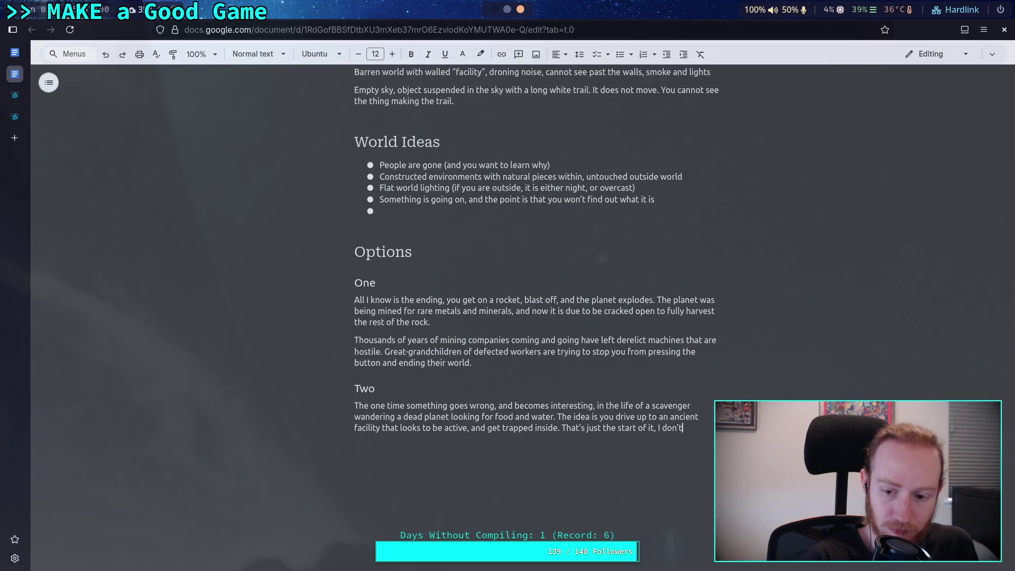
key(BackSpace)
key(BackSpace)
key(BackSpace)
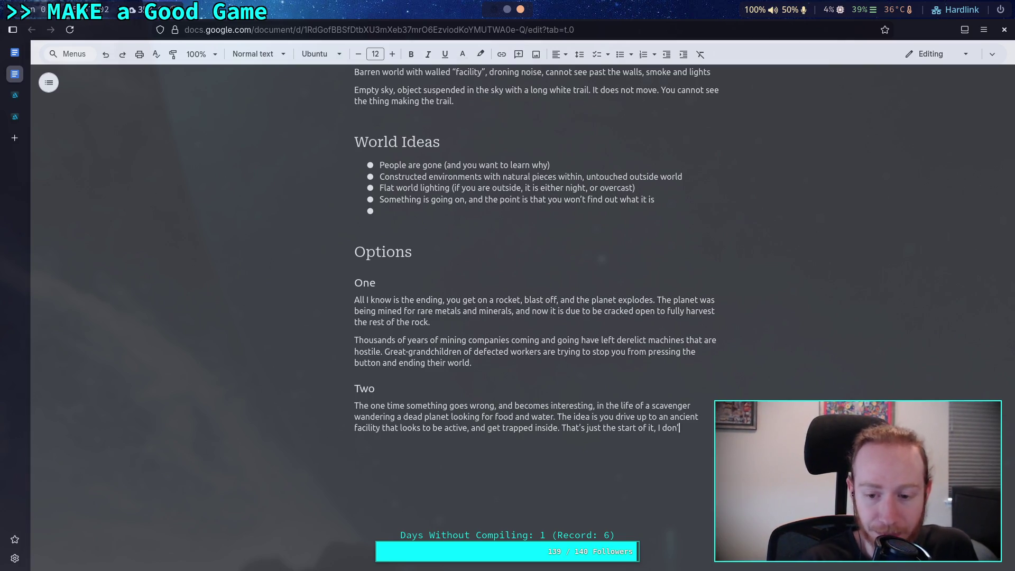
key(BackSpace)
key(BackSpace)
key(BackSpace)
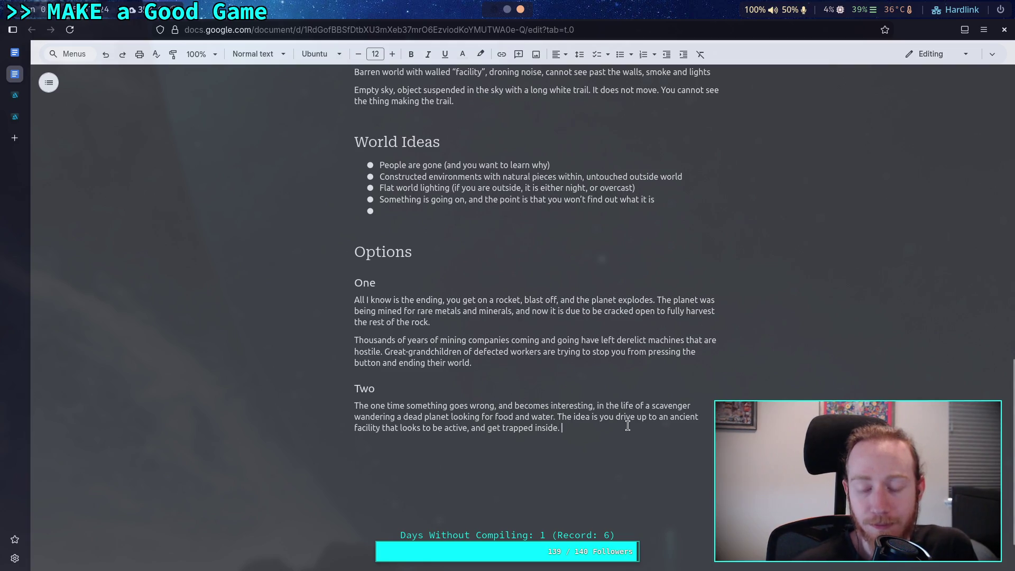
- Add 'Hostile machines inside' after the trapped-inside sentence
key(Return)
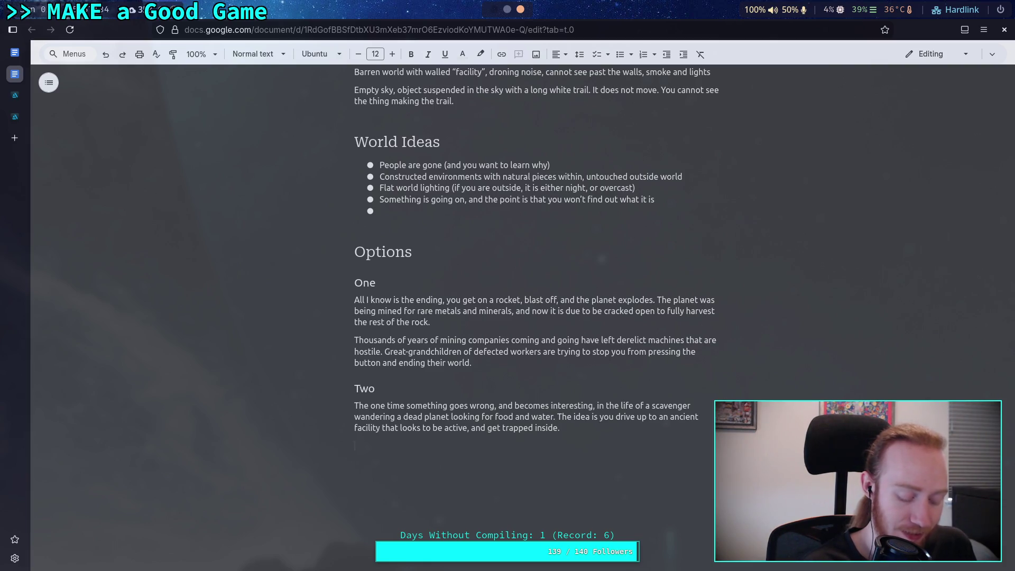
text(The)
key(BackSpace)
key(BackSpace)
key(BackSpace)
text(Hostile)
text( mach)
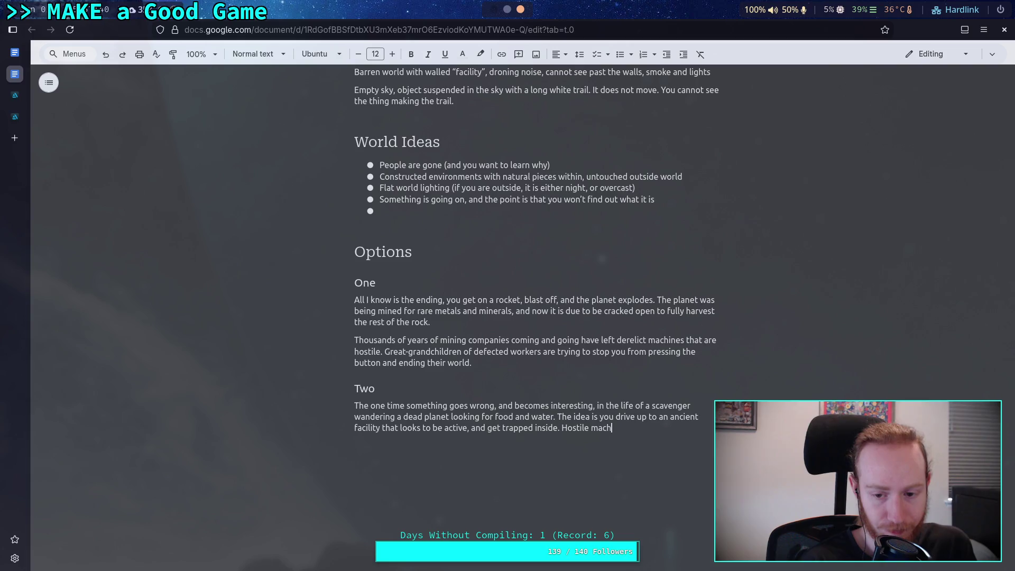
text(ines inside)
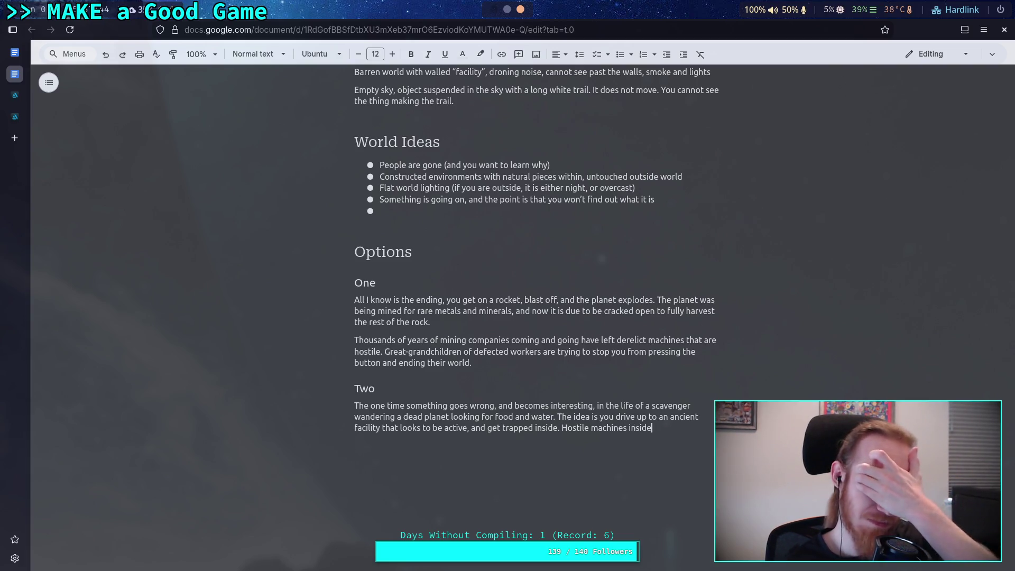
scroll(613, 407, up, 10)
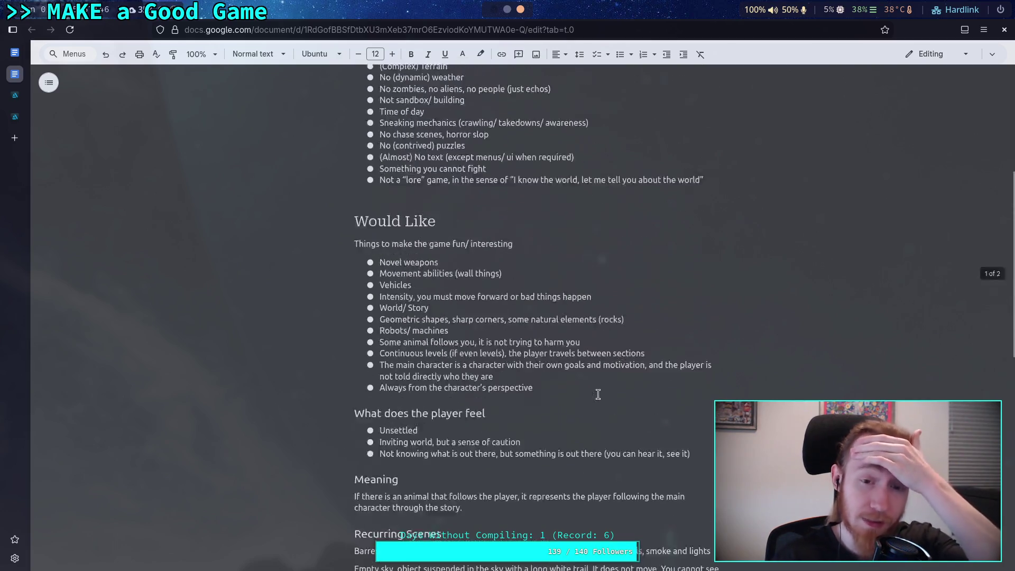
drag(583, 246, 583, 258)
scroll(586, 296, down, 8)
scroll(597, 340, down, 5)
- Append ', all you can do is push forward and find a way out.' to option Two
click(707, 372)
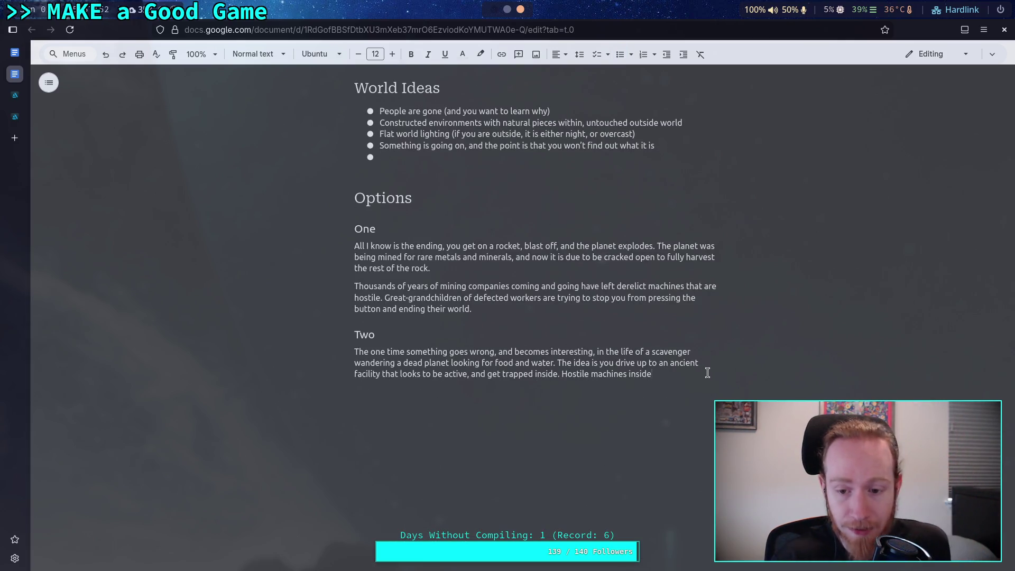
text(,)
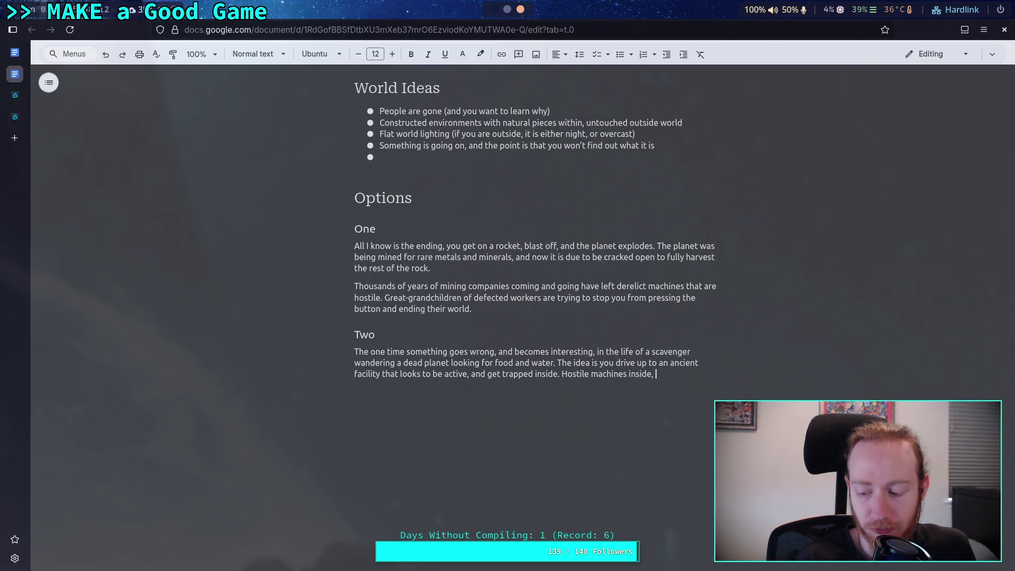
text(you )
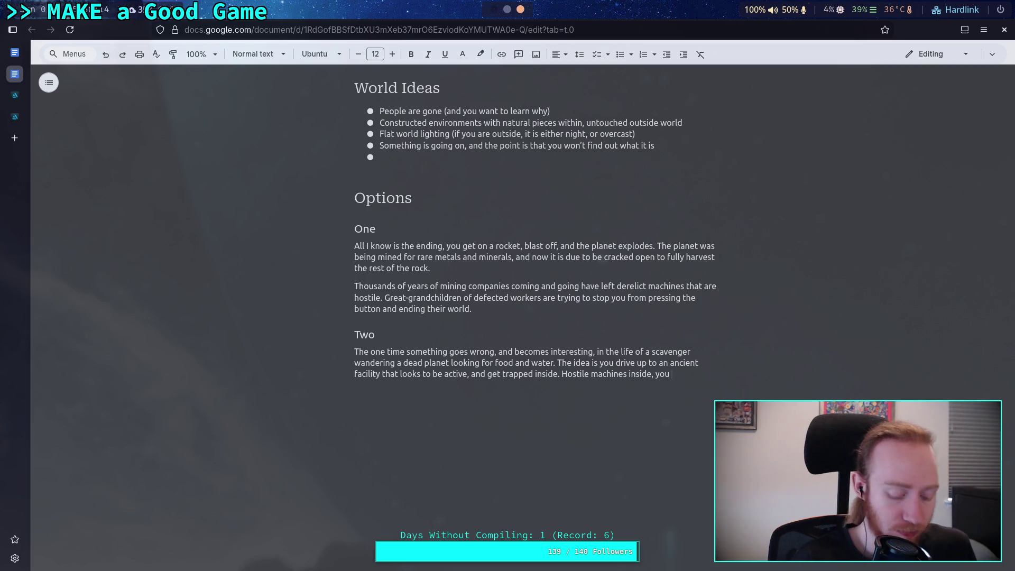
text(need t)
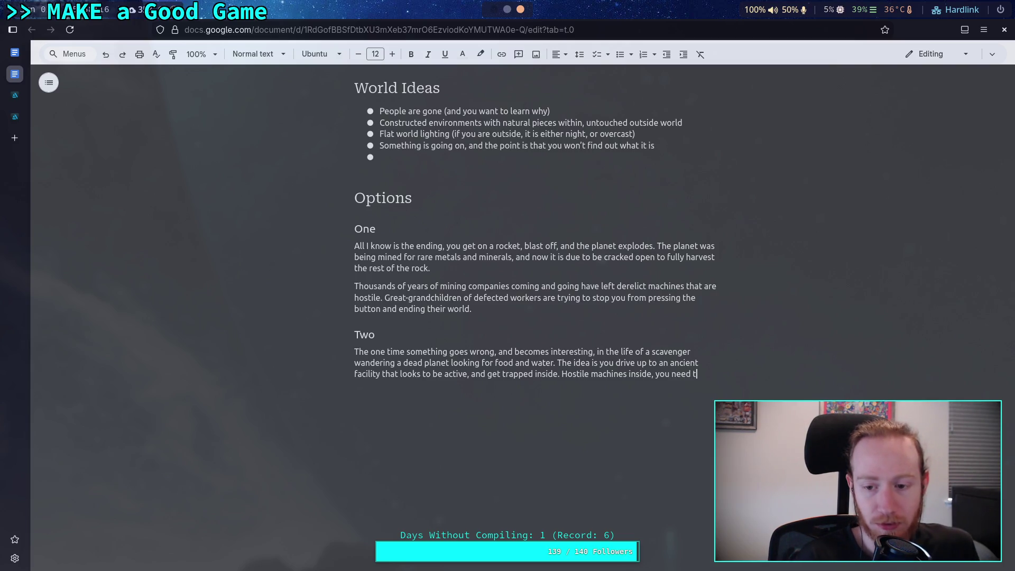
text(o find a wa)
key(BackSpace)
key(BackSpace)
key(BackSpace)
key(BackSpace)
key(BackSpace)
key(BackSpace)
text(al)
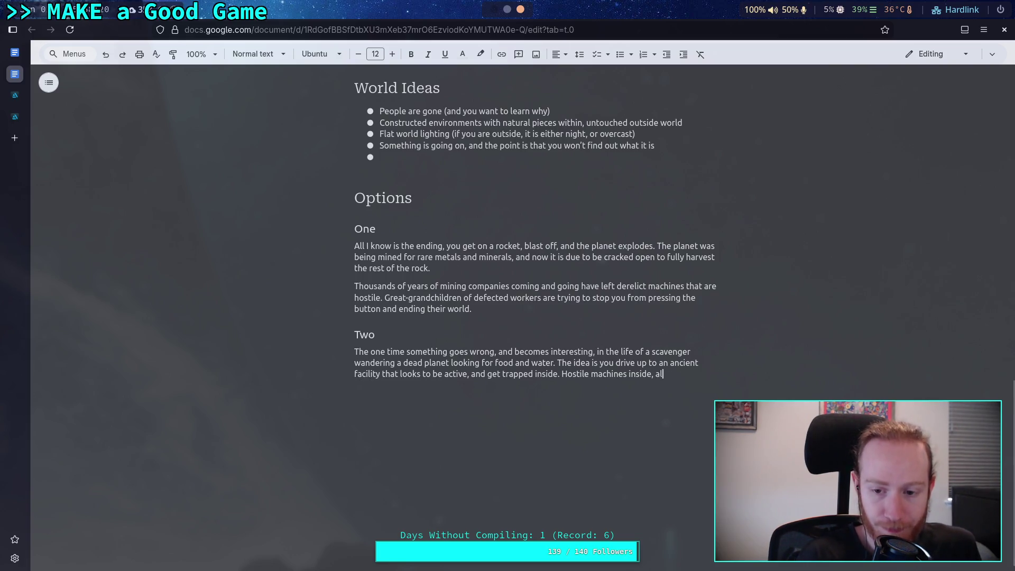
text(l you can do in)
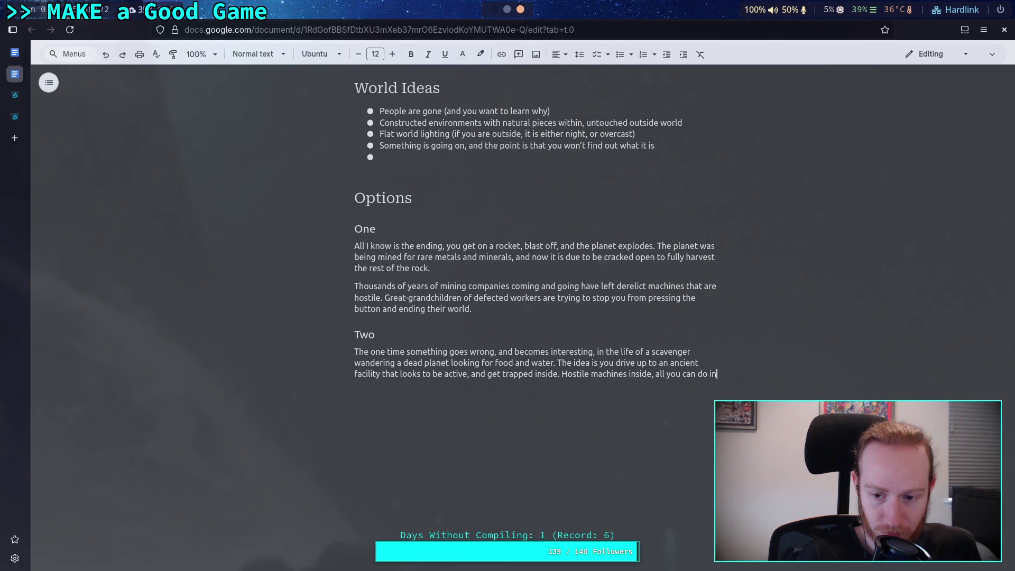
key(BackSpace)
text(s push for)
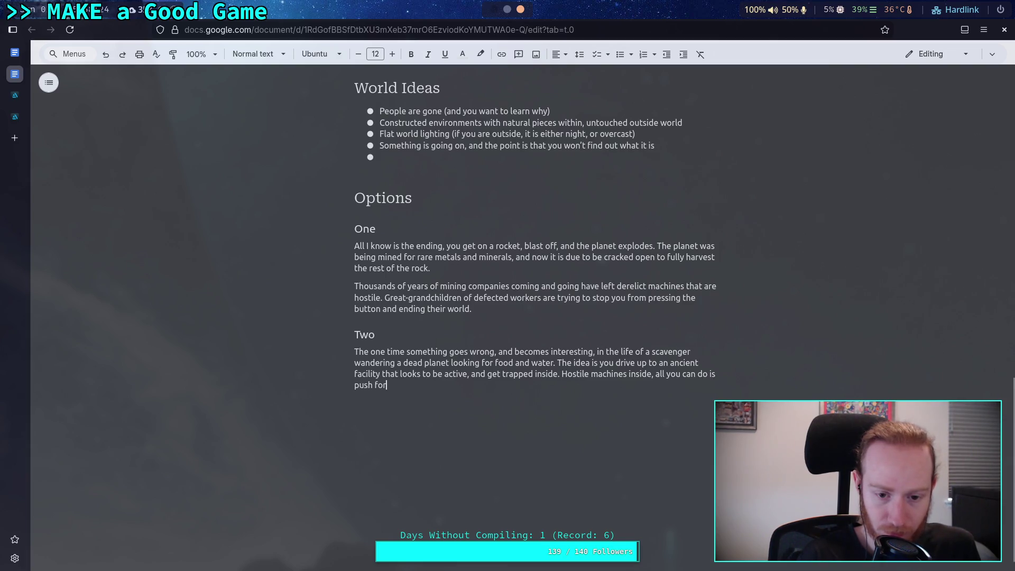
text(ward and)
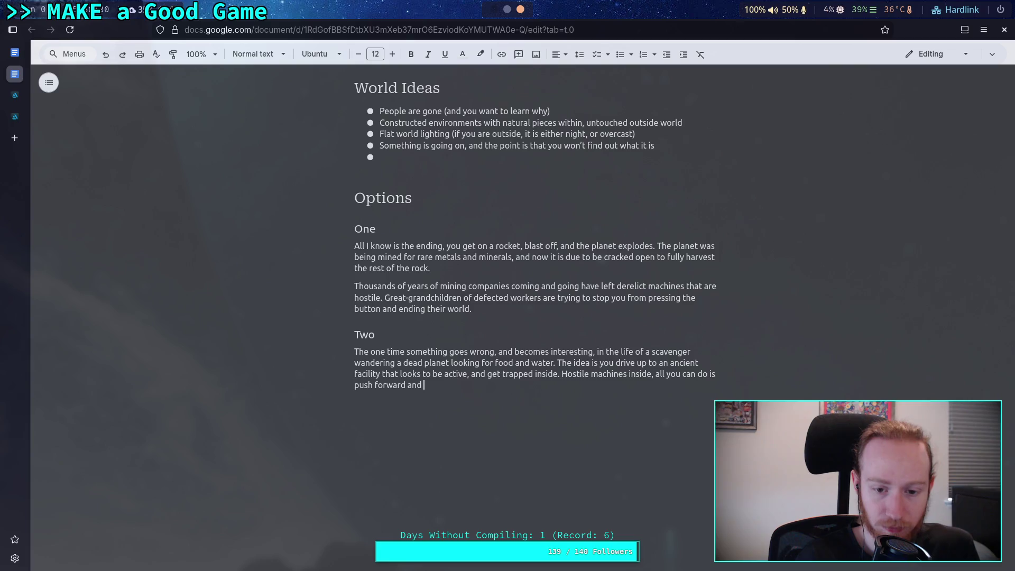
text( find a way out.)
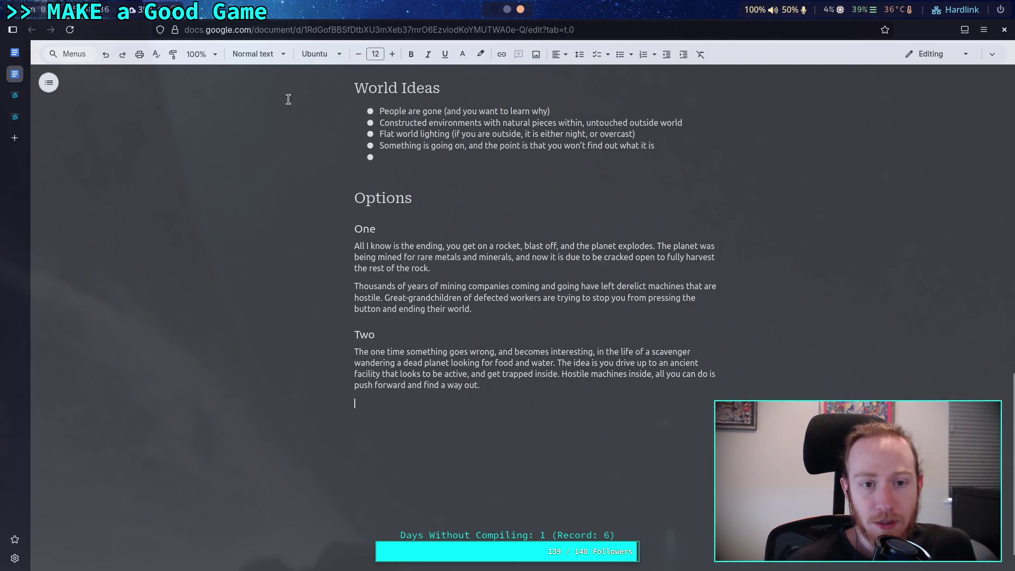
click(286, 54)
- Add a Heading 2 'Three' below option Two with a body line under it
click(296, 236)
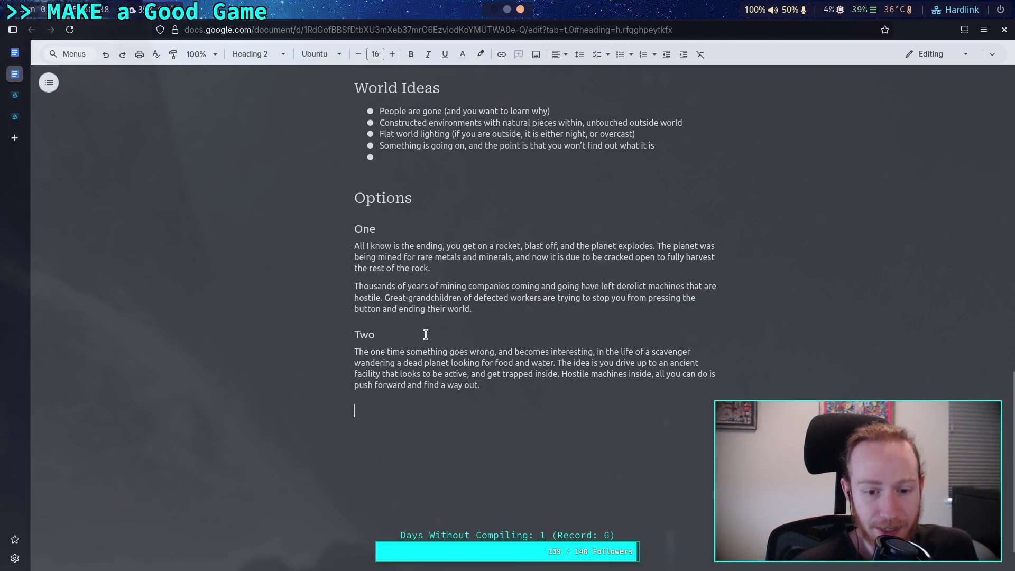
text(Three)
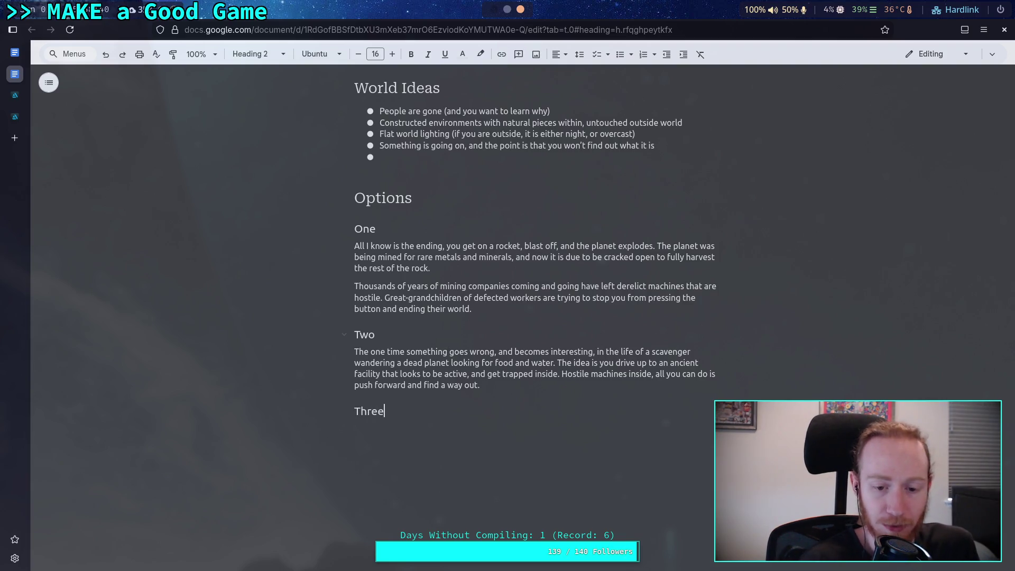
key(Return)
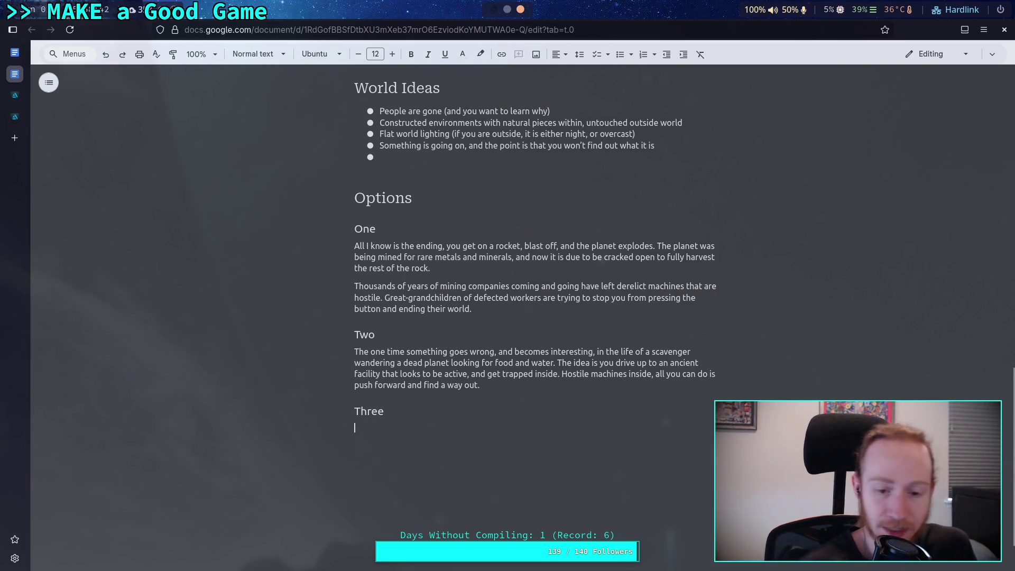
click(287, 54)
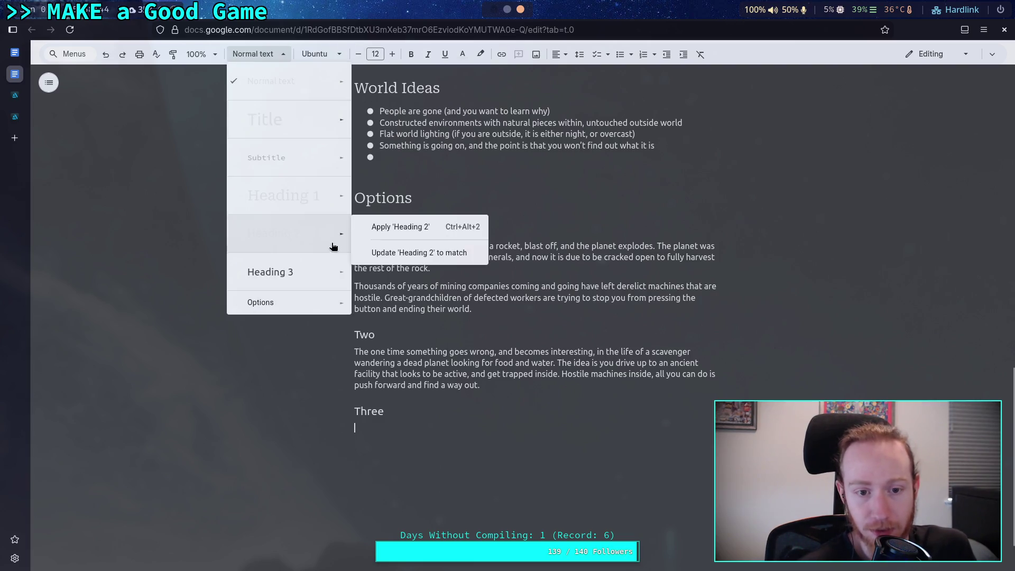
click(483, 423)
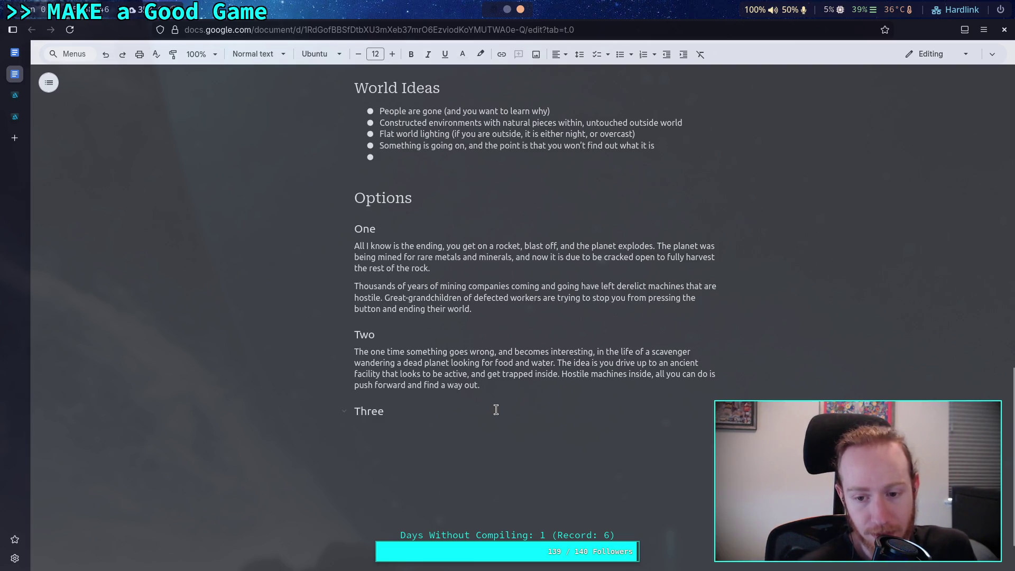
- Delete the ', all you can do…way out.' clause so Two ends 'Hostile machines inside.'
drag(496, 383, 374, 377)
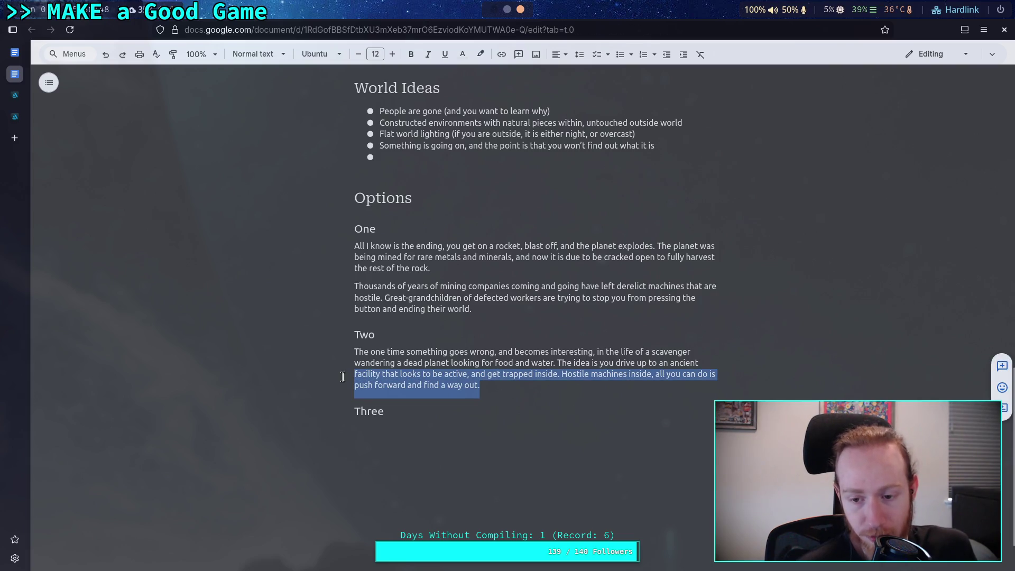
mouse_move(670, 376)
mouse_down()
mouse_move(428, 378)
mouse_move(654, 380)
mouse_up()
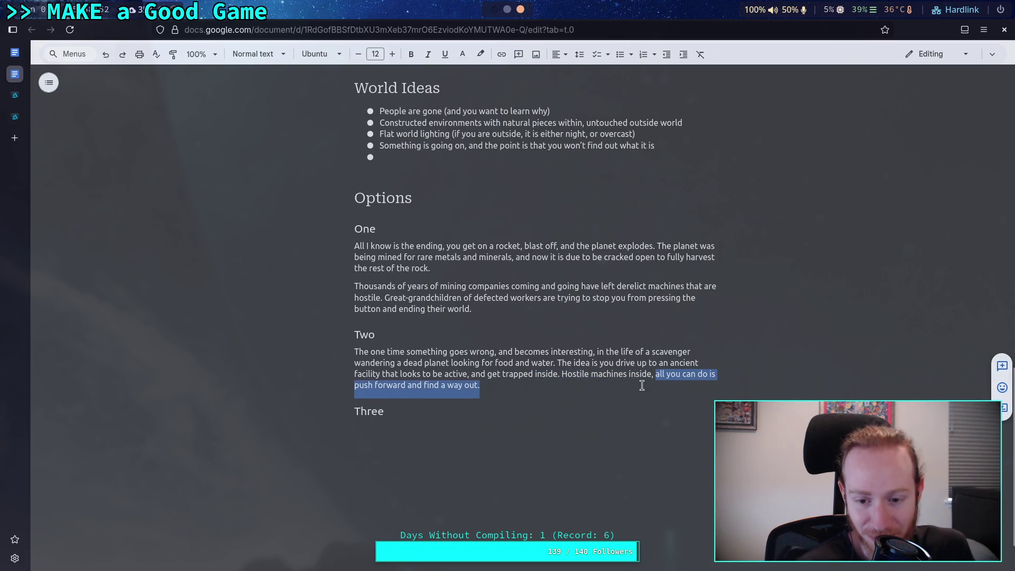
click(485, 386)
drag(485, 386, 653, 375)
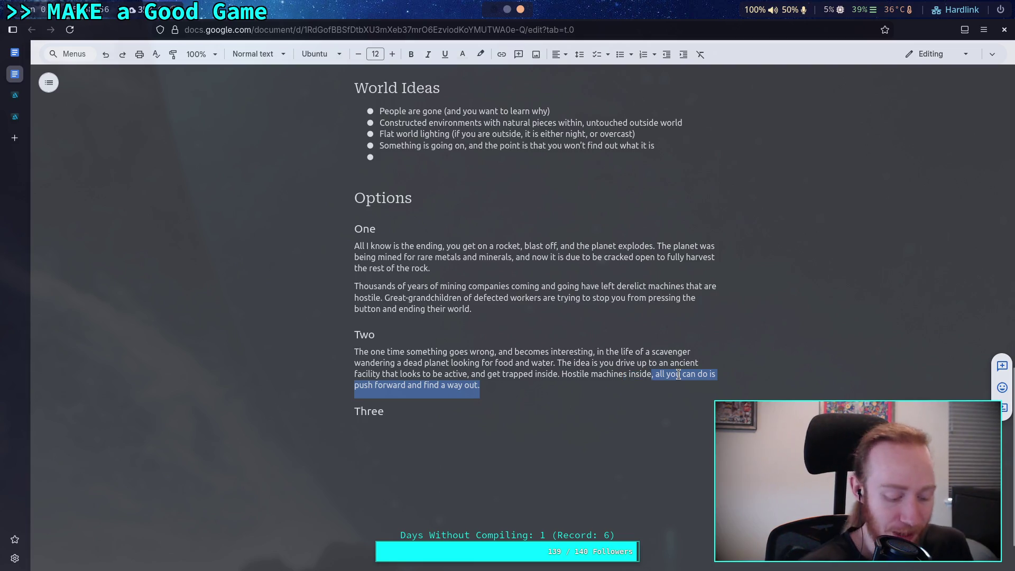
key(BackSpace)
click(576, 402)
click(508, 422)
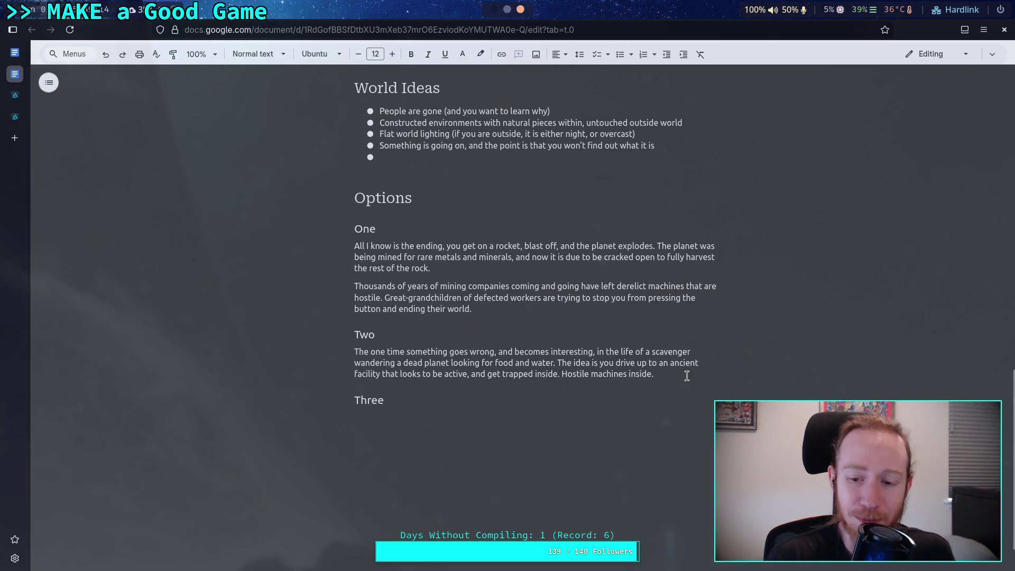
drag(688, 376, 265, 351)
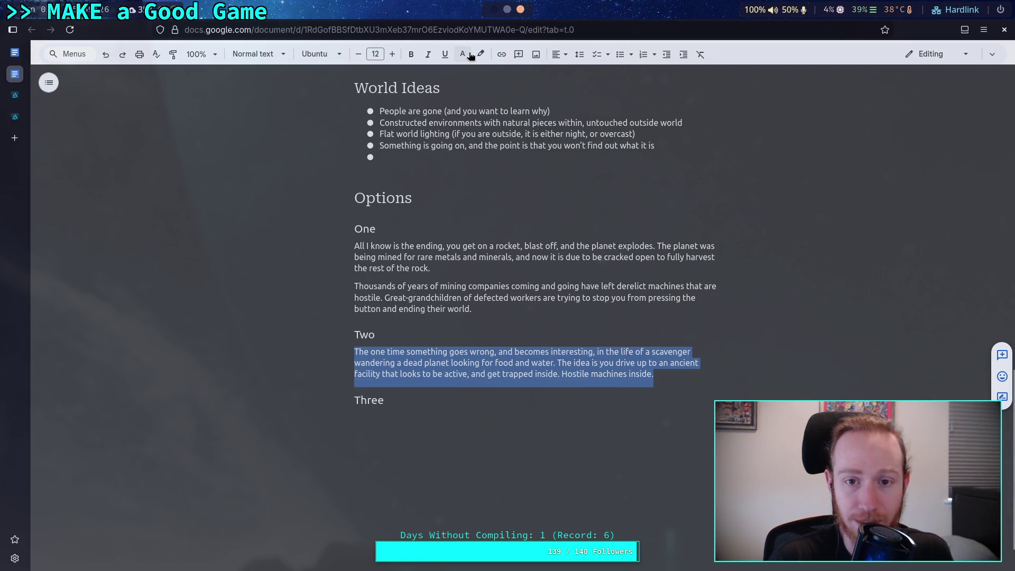
- Strike through option Two's whole paragraph using the menu search 'st', then add a blank line below Three
click(278, 55)
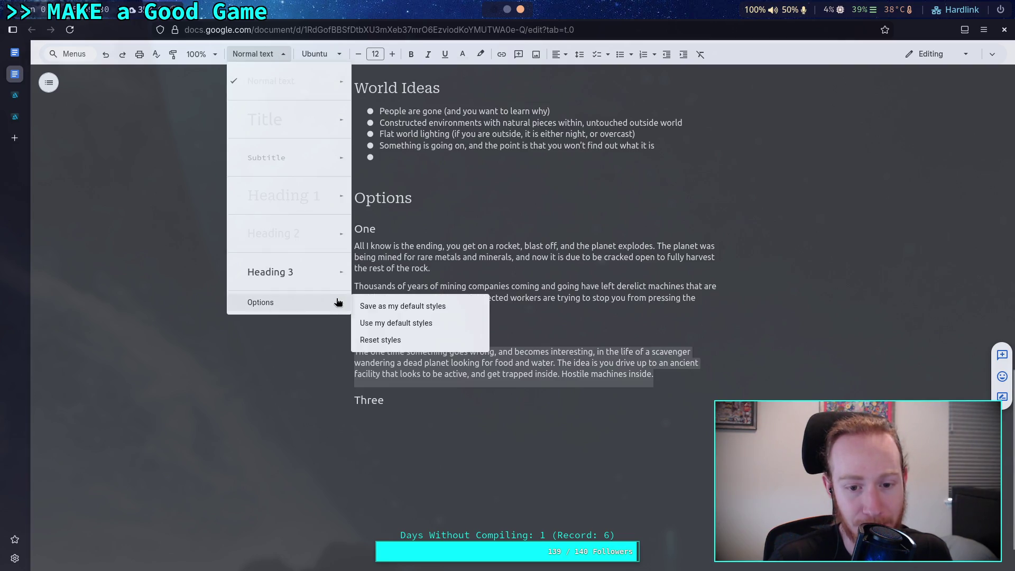
mouse_move(285, 272)
click(713, 54)
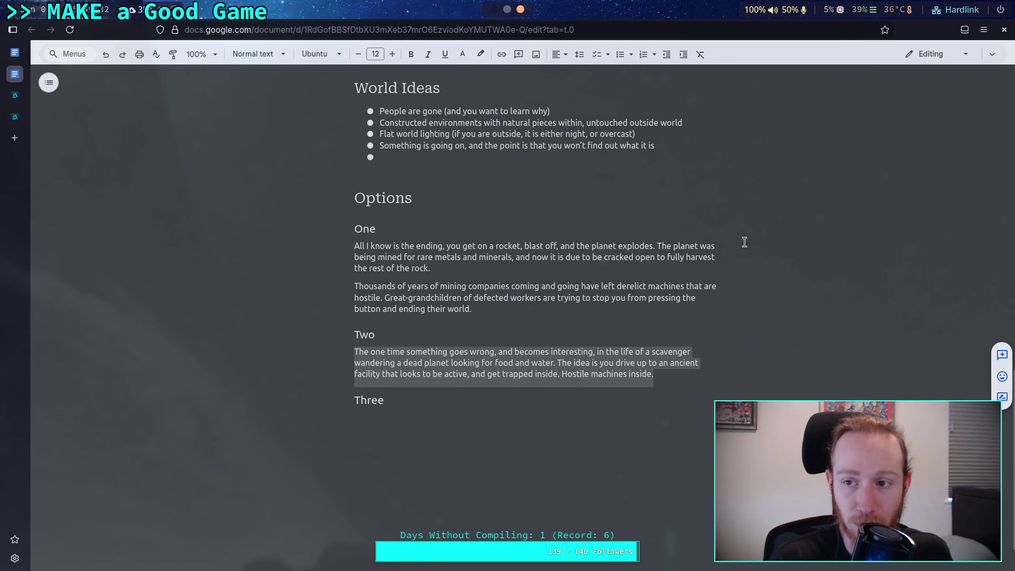
right_click(559, 375)
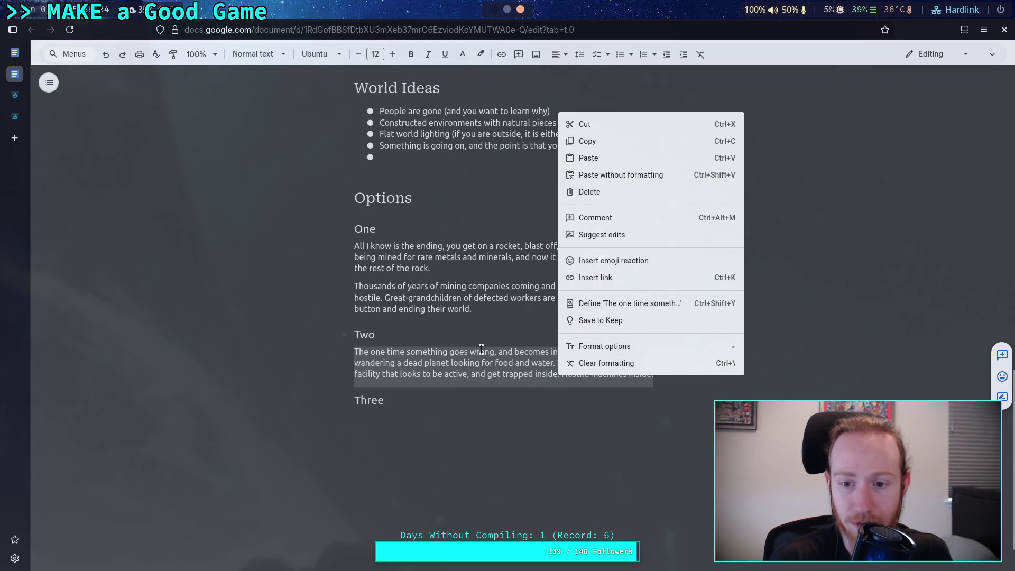
click(654, 374)
mouse_move(654, 373)
mouse_down()
mouse_move(487, 342)
mouse_move(362, 337)
mouse_move(355, 346)
mouse_up()
click(560, 54)
click(563, 53)
click(72, 55)
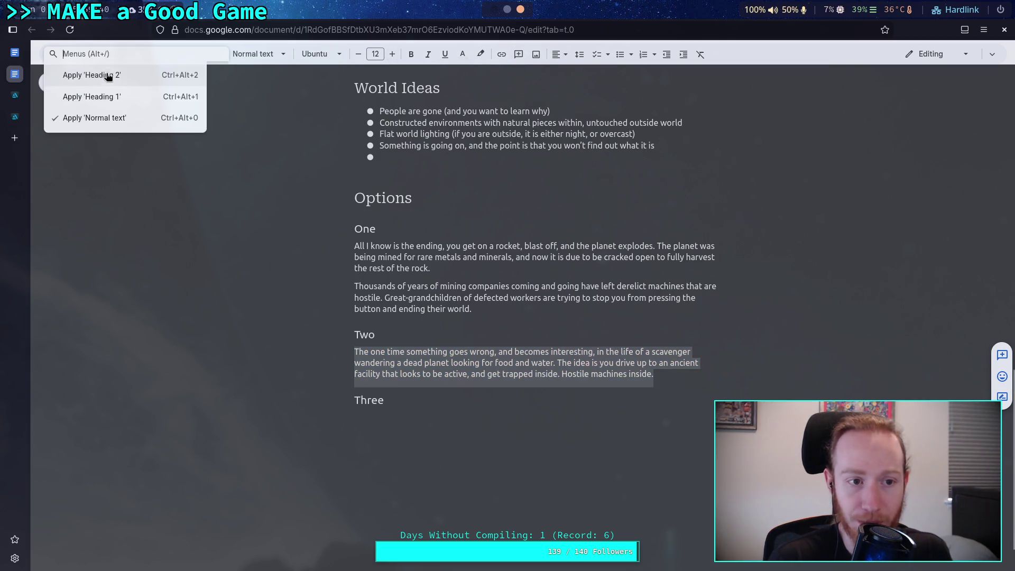
text(str)
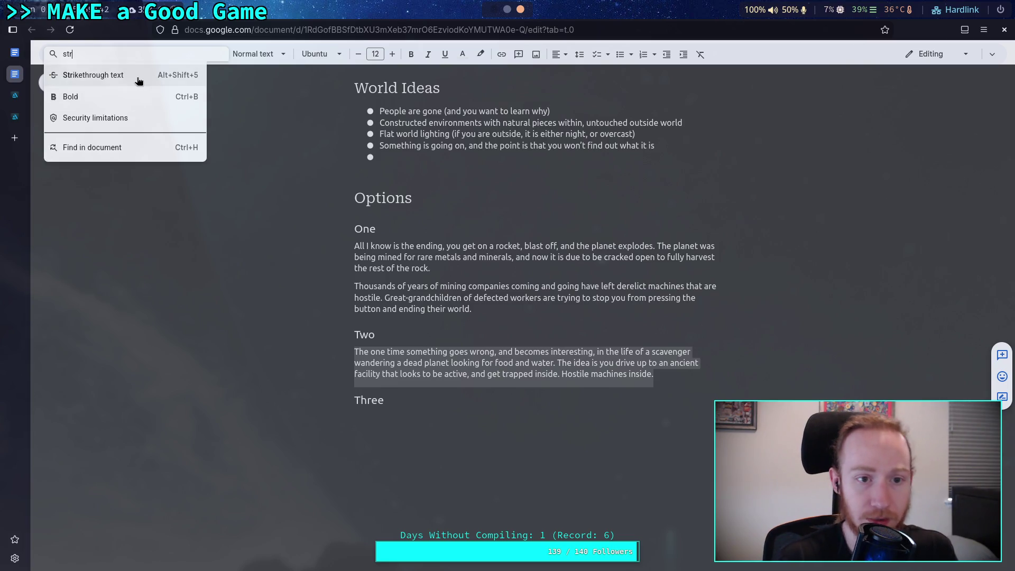
click(136, 78)
key(Return)
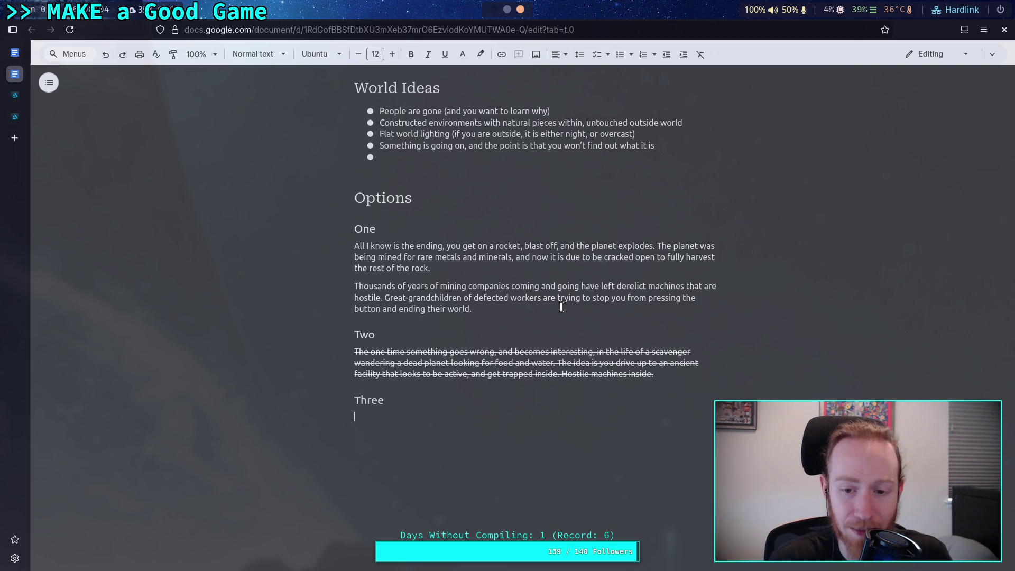
- Look over option One's paragraphs, then place the caret on the empty line under Three
drag(376, 334, 324, 265)
mouse_move(472, 317)
mouse_down()
mouse_move(325, 265)
mouse_move(333, 249)
mouse_up()
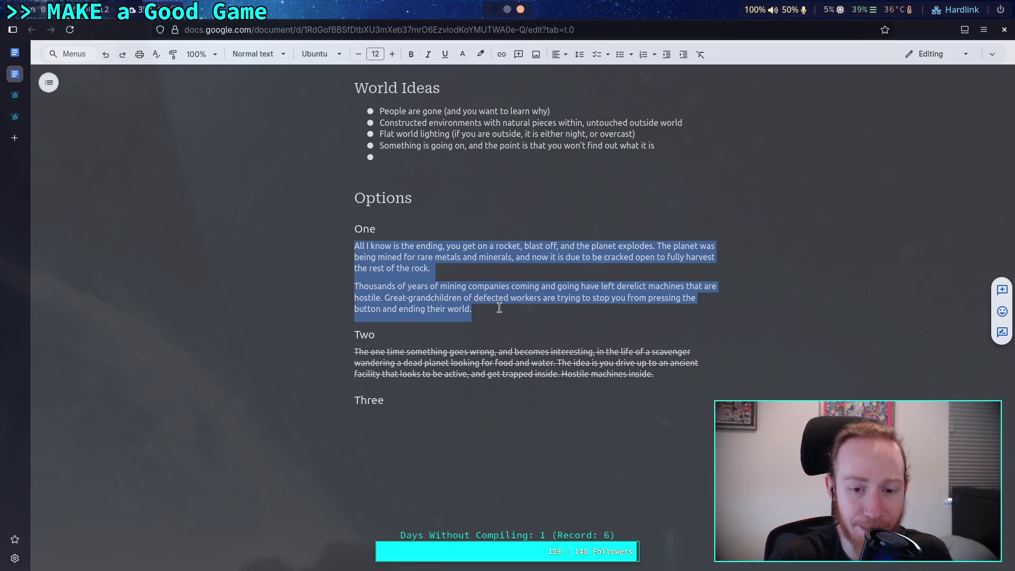
scroll(476, 370, up, 3)
scroll(439, 465, down, 3)
click(441, 427)
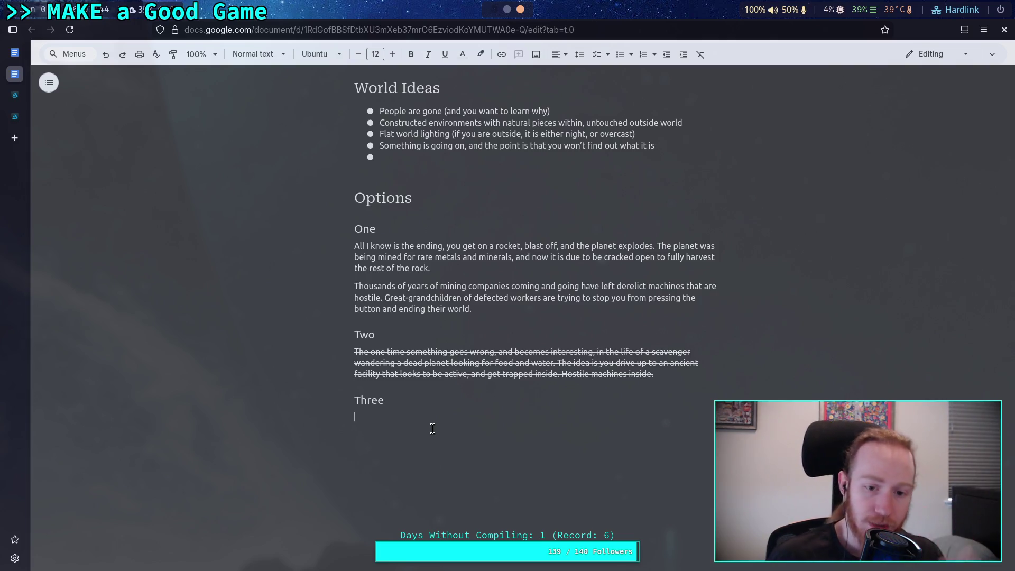
- Type 'Thing' under Three, add a Heading 2 'Four', and put 'Thing' beneath it
text(Thing)
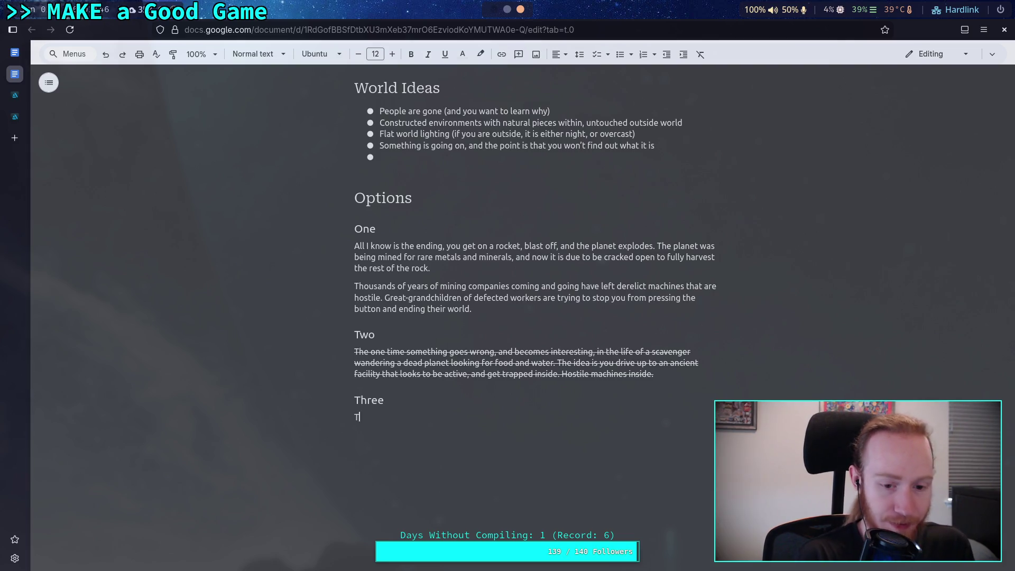
key(Return)
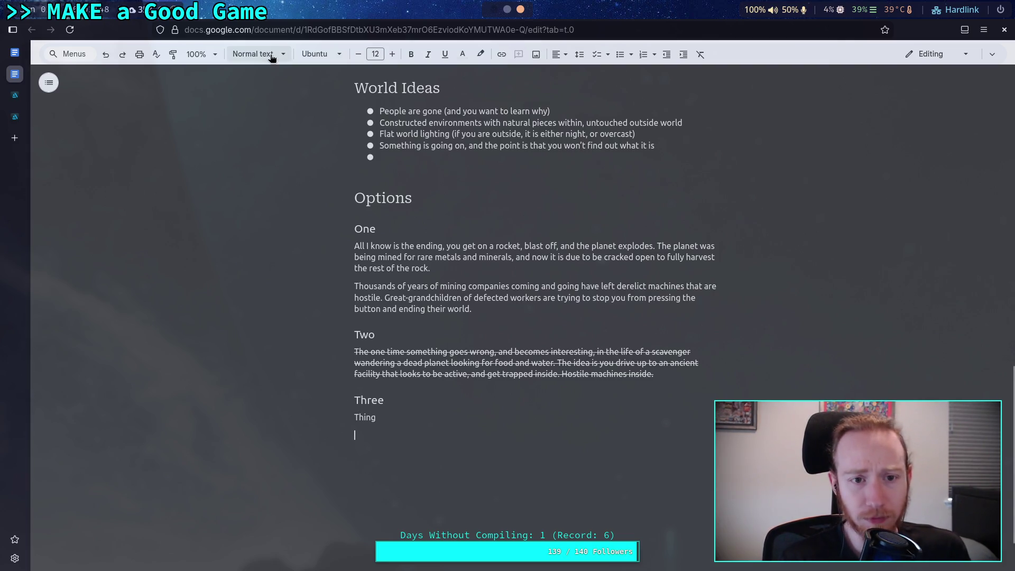
click(272, 56)
click(298, 234)
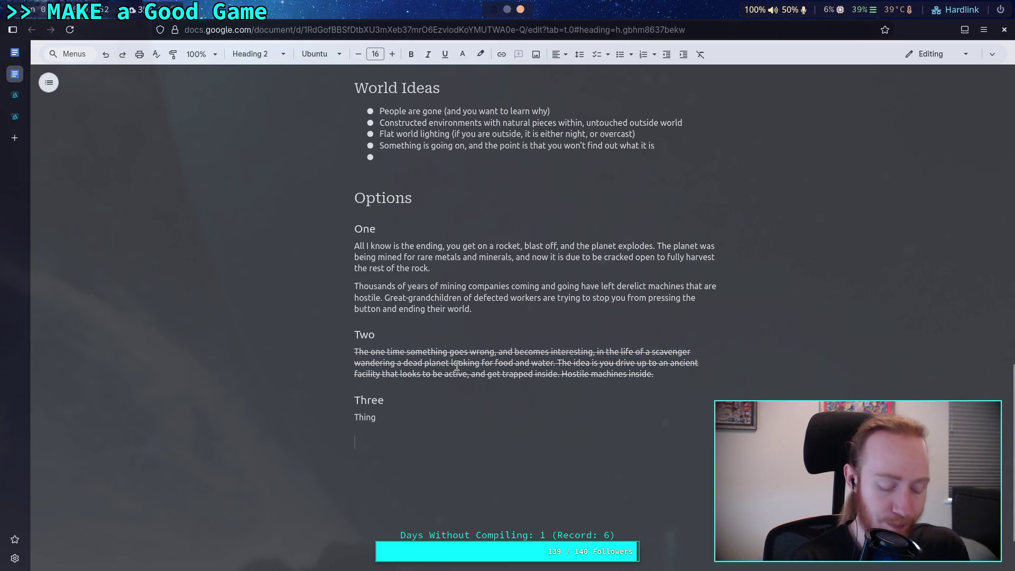
text(Foir)
key(BackSpace)
key(BackSpace)
text(ur)
key(Return)
text(Thing)
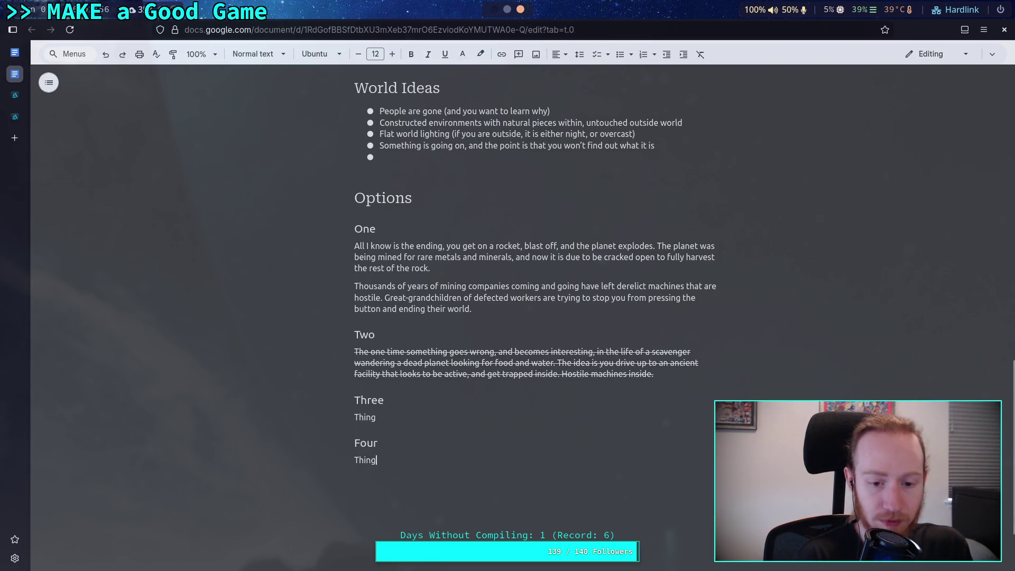
drag(392, 419, 352, 421)
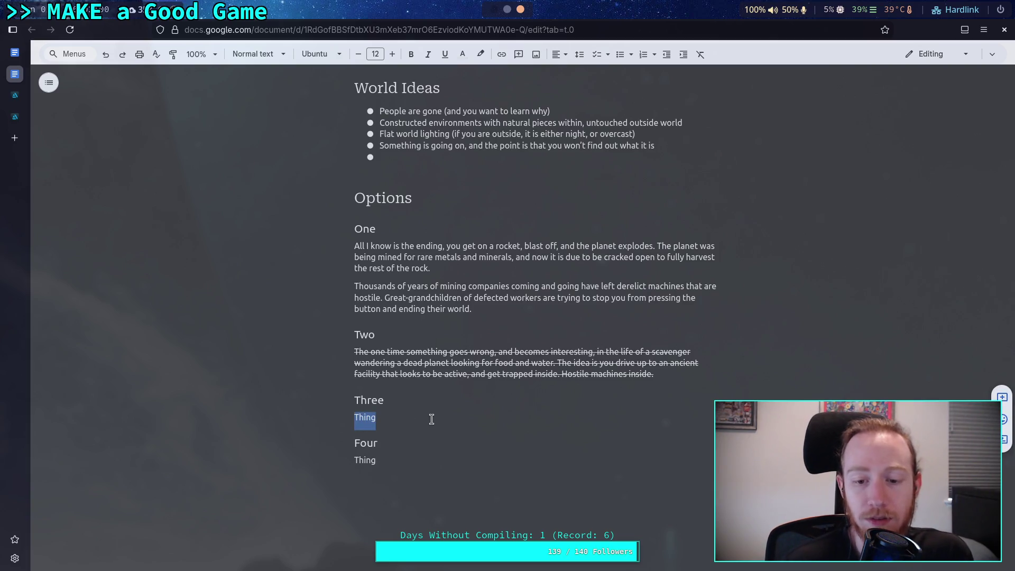
click(504, 363)
drag(461, 288, 335, 245)
click(517, 299)
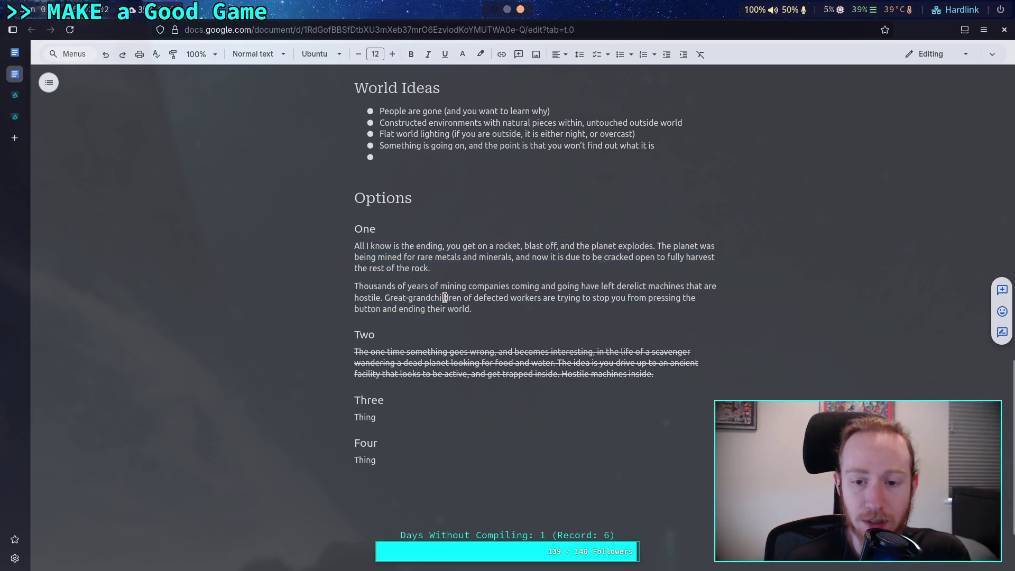
drag(623, 374, 514, 358)
mouse_move(418, 297)
mouse_down()
mouse_move(394, 286)
mouse_move(380, 246)
mouse_up()
drag(381, 419, 375, 419)
double_click(375, 419)
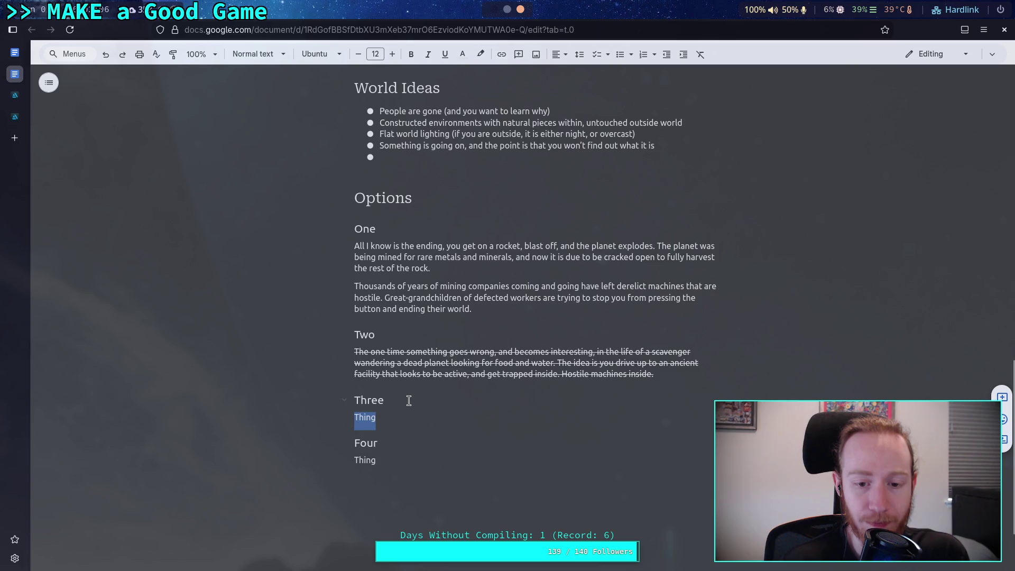
mouse_move(471, 311)
mouse_down()
mouse_move(341, 233)
mouse_move(472, 311)
mouse_move(347, 246)
mouse_up()
drag(382, 418, 354, 419)
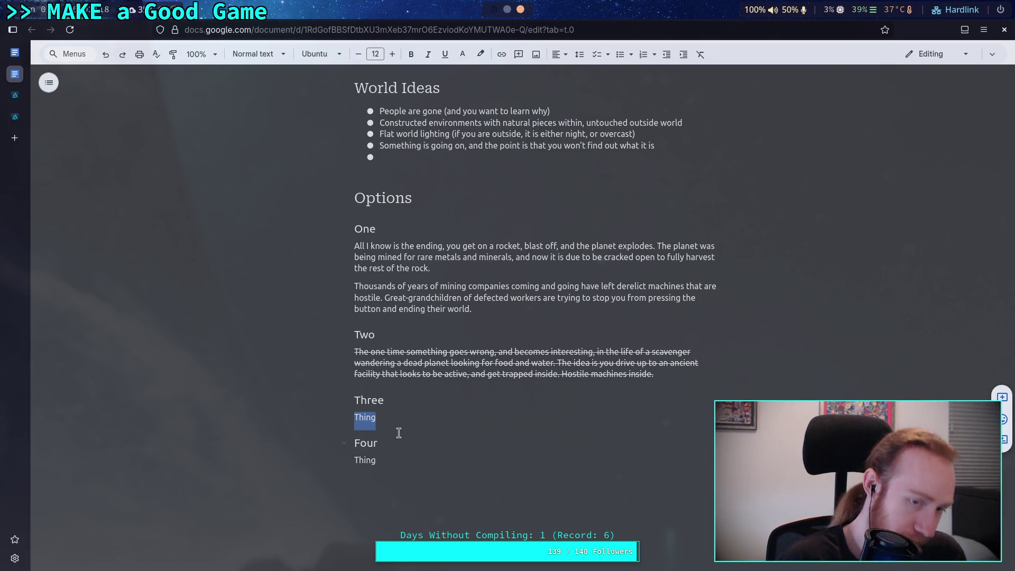
click(15, 95)
click(16, 117)
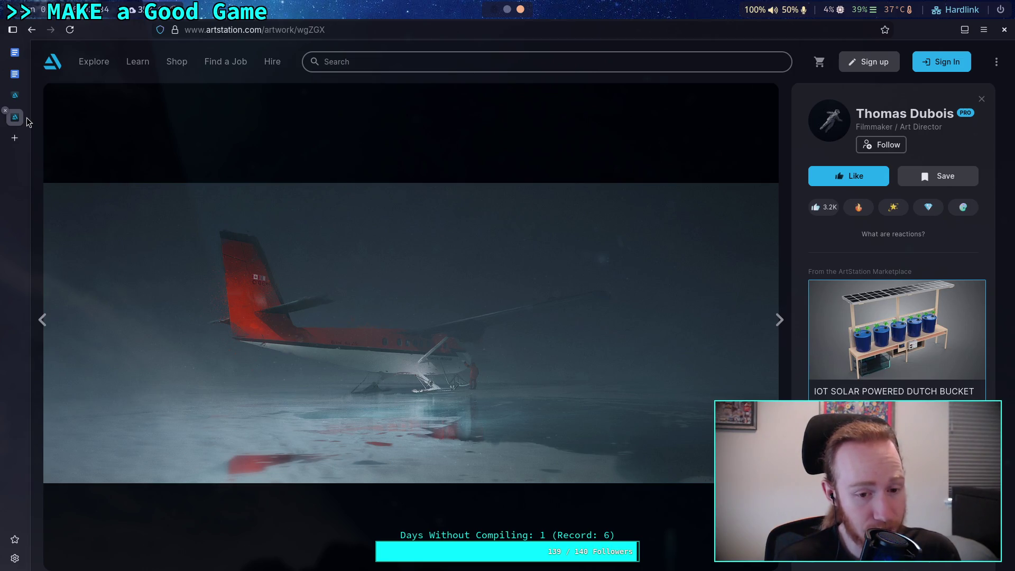
mouse_move(18, 102)
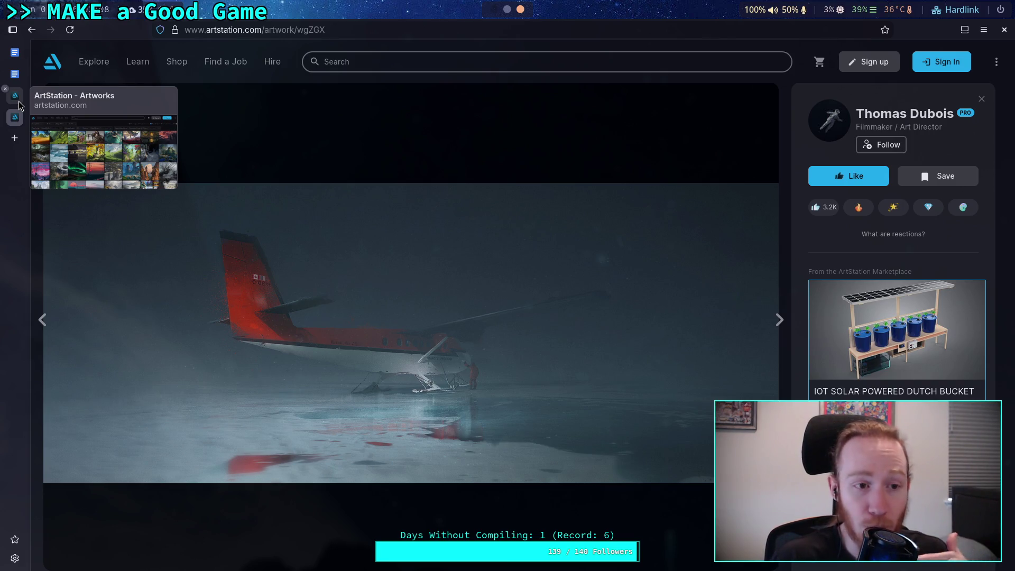
mouse_move(21, 78)
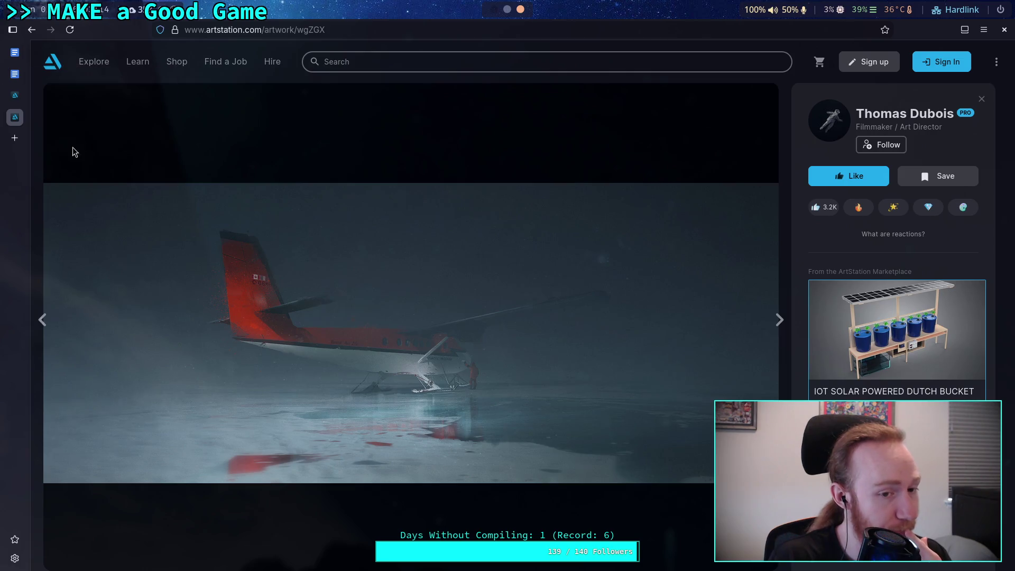
click(16, 76)
click(376, 418)
double_click(376, 417)
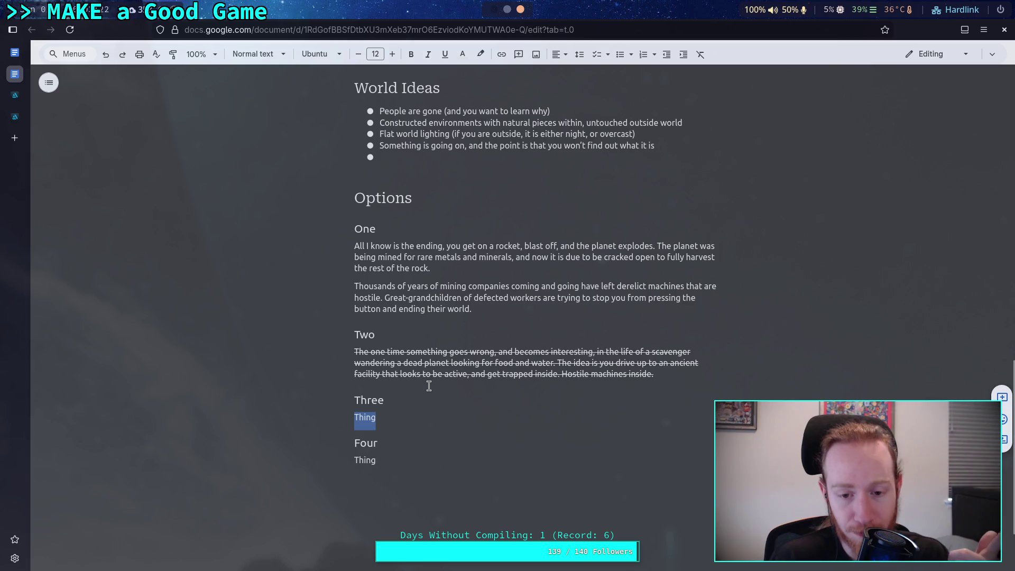
scroll(454, 367, up, 4)
scroll(454, 367, up, 10)
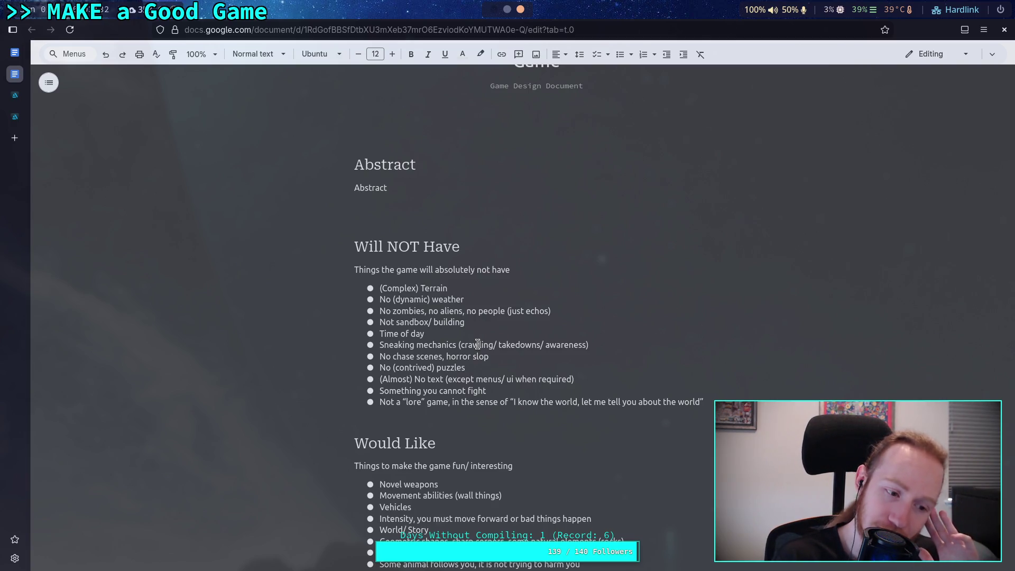
scroll(477, 344, down, 7)
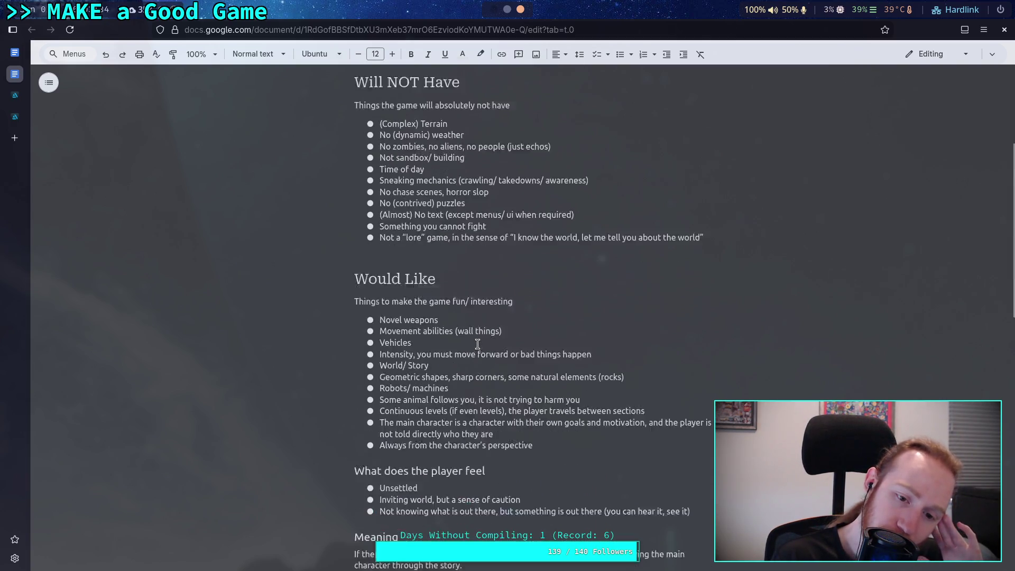
scroll(465, 354, down, 5)
scroll(446, 370, up, 2)
scroll(439, 323, up, 2)
double_click(381, 275)
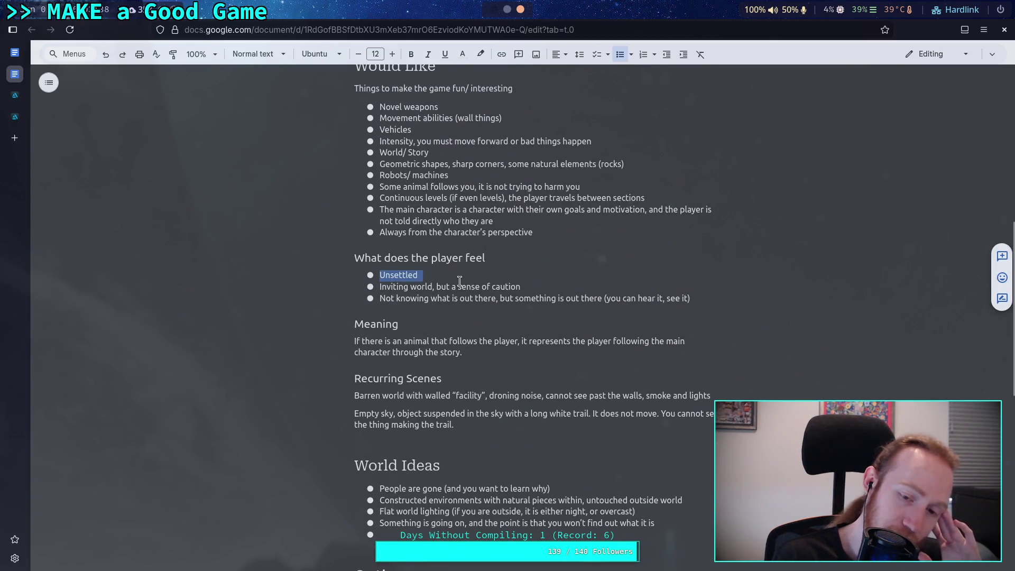
click(450, 286)
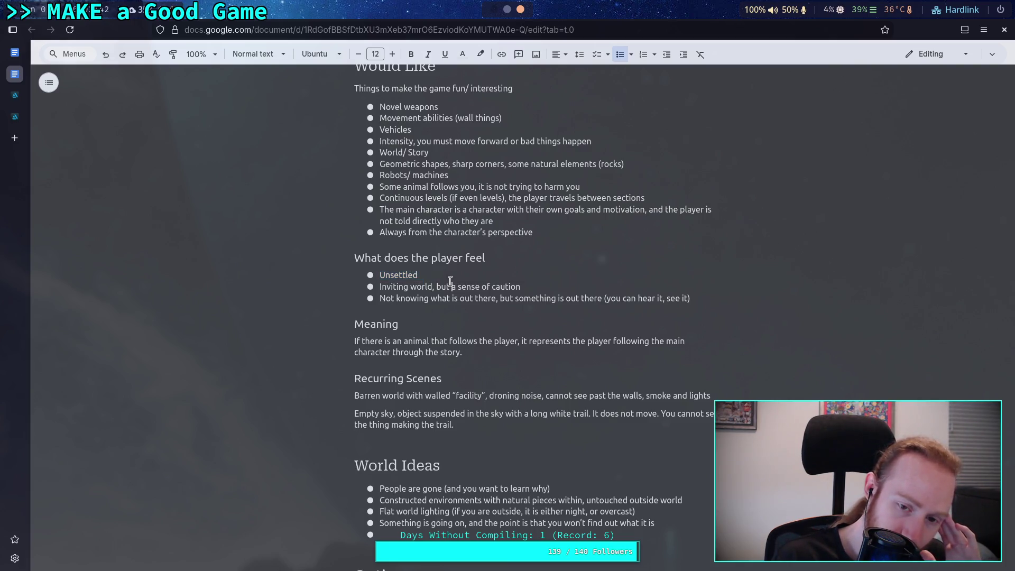
scroll(450, 281, down, 4)
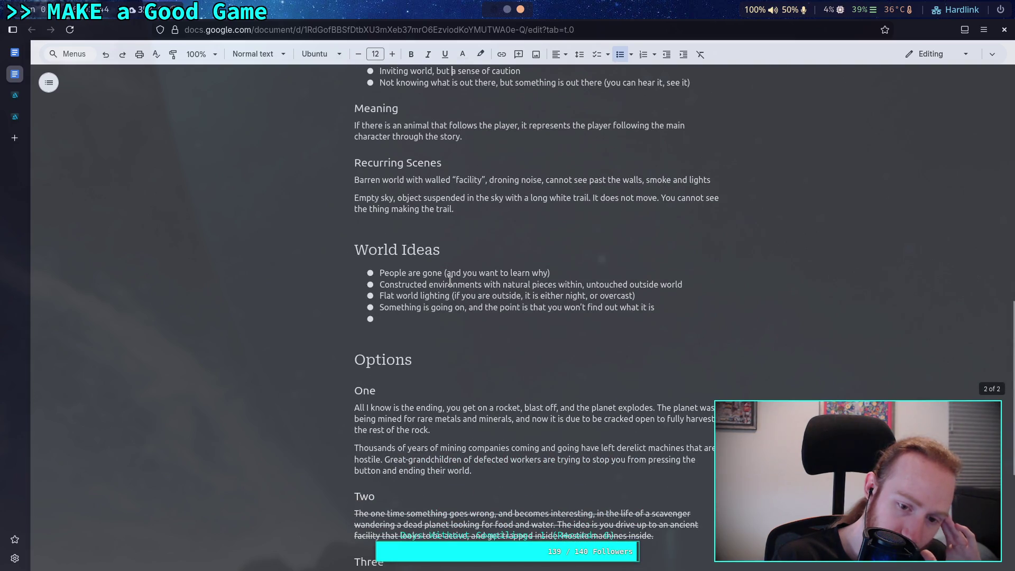
scroll(450, 281, up, 2)
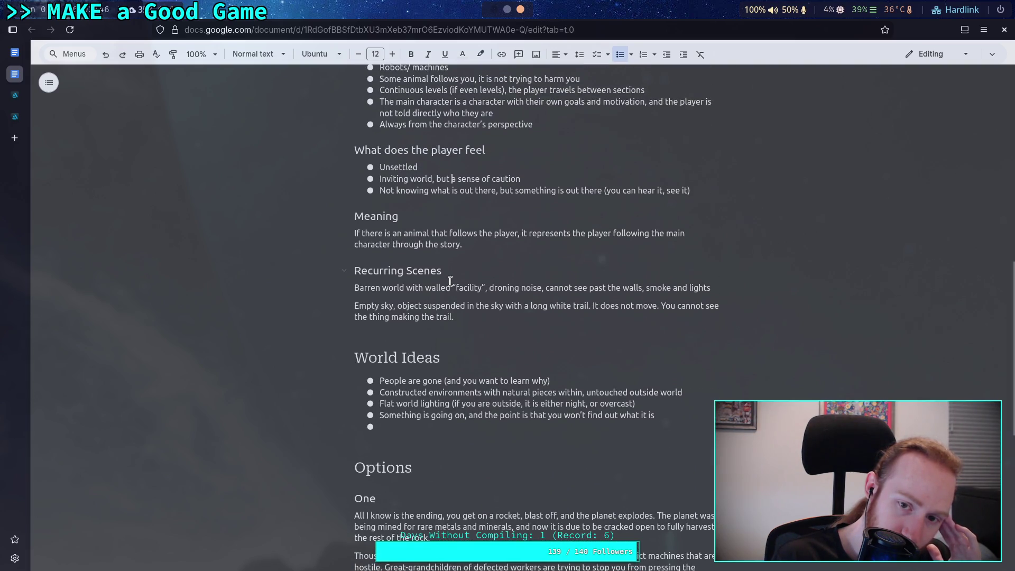
scroll(450, 281, down, 6)
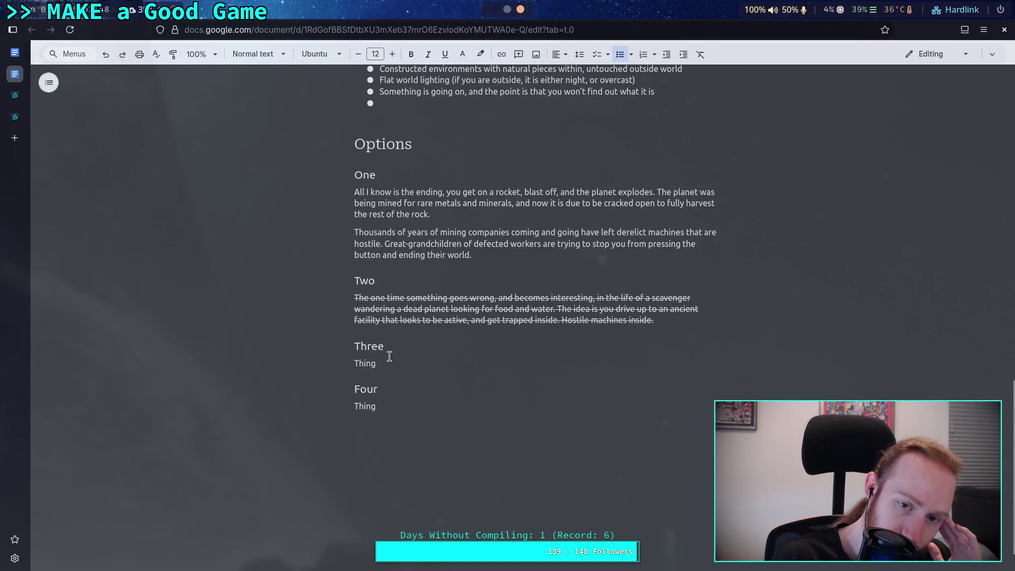
scroll(385, 363, up, 5)
drag(380, 136, 489, 137)
click(580, 127)
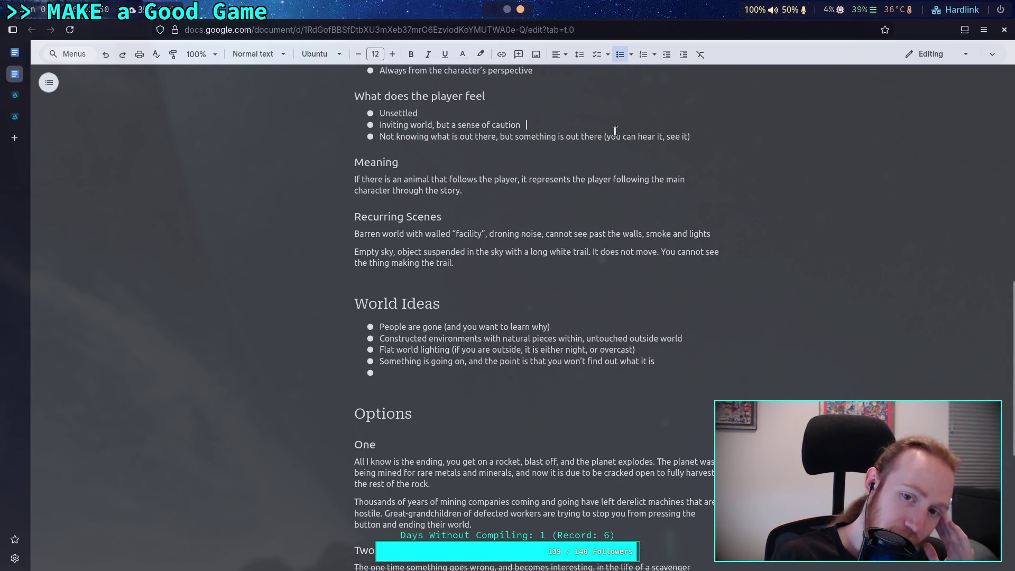
triple_click(694, 132)
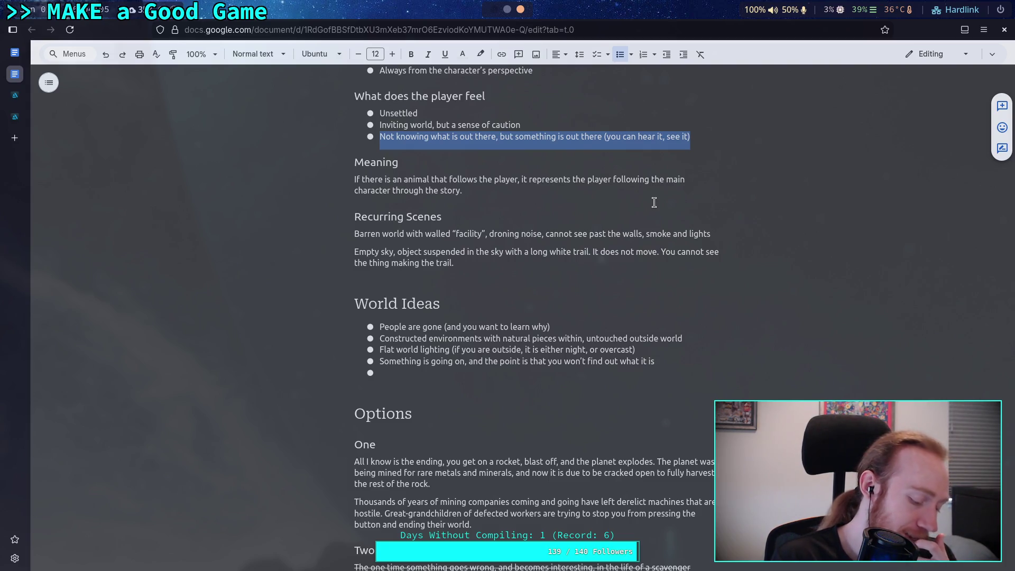
scroll(653, 203, down, 5)
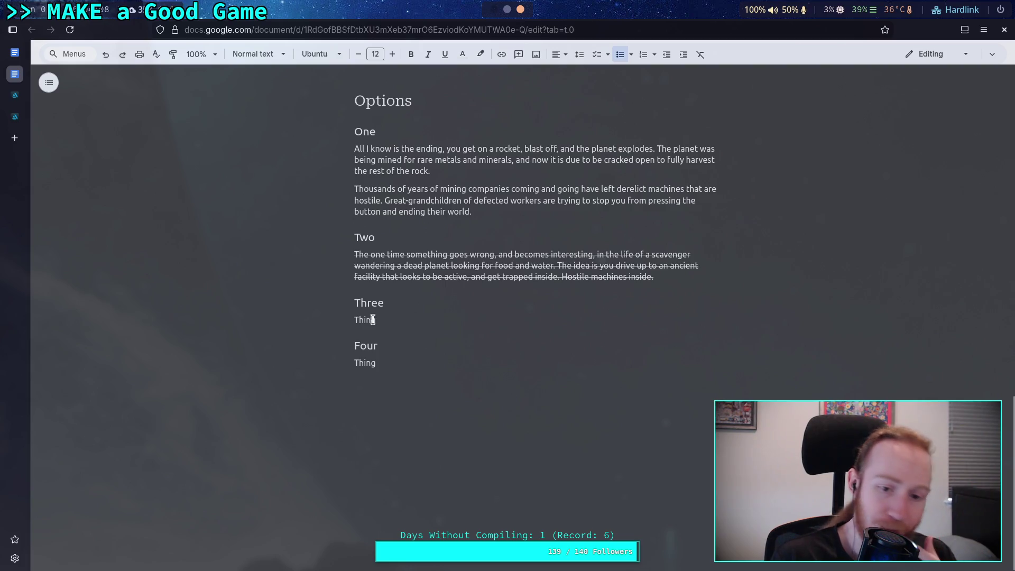
double_click(374, 320)
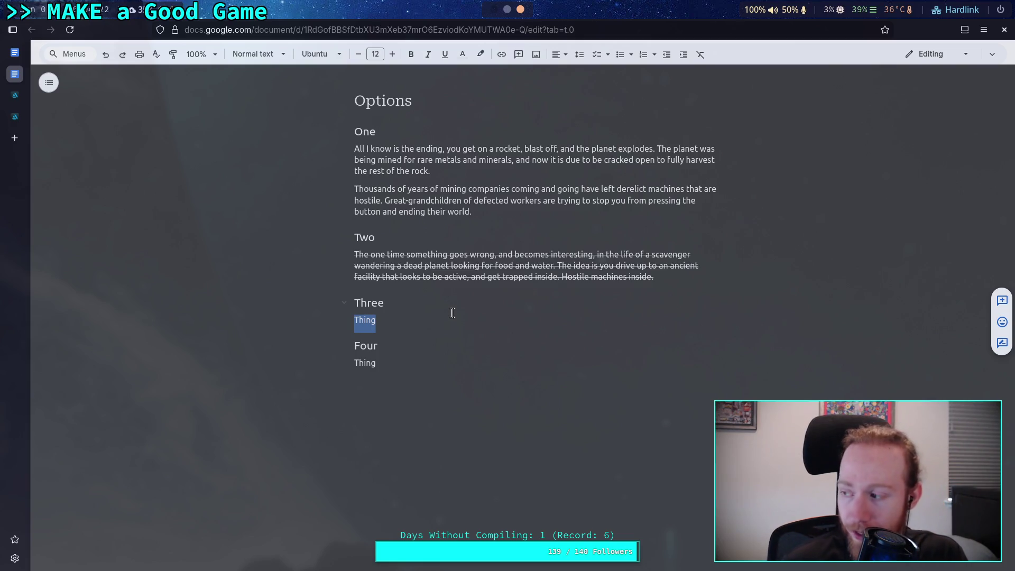
scroll(452, 313, up, 10)
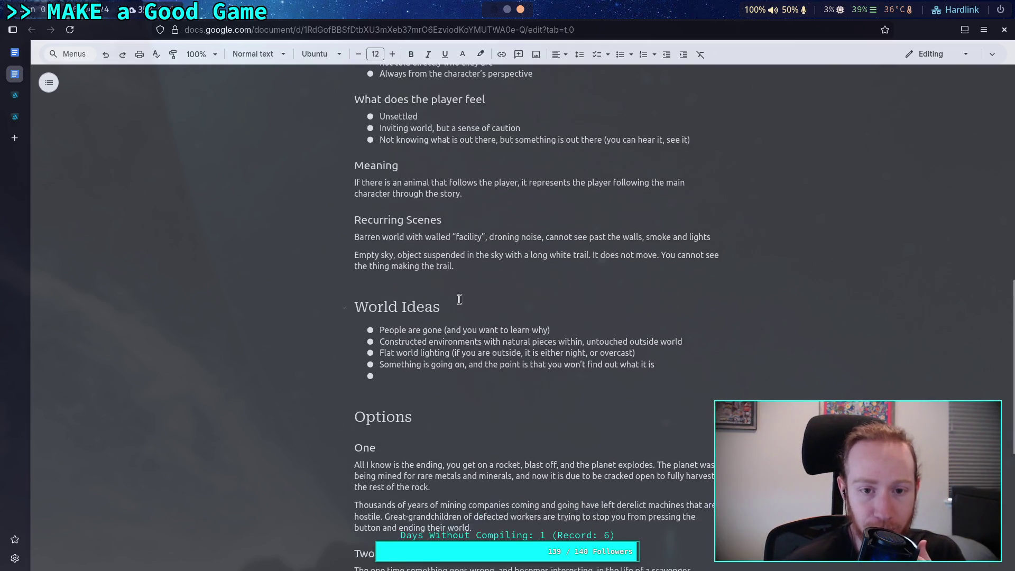
drag(380, 231, 441, 244)
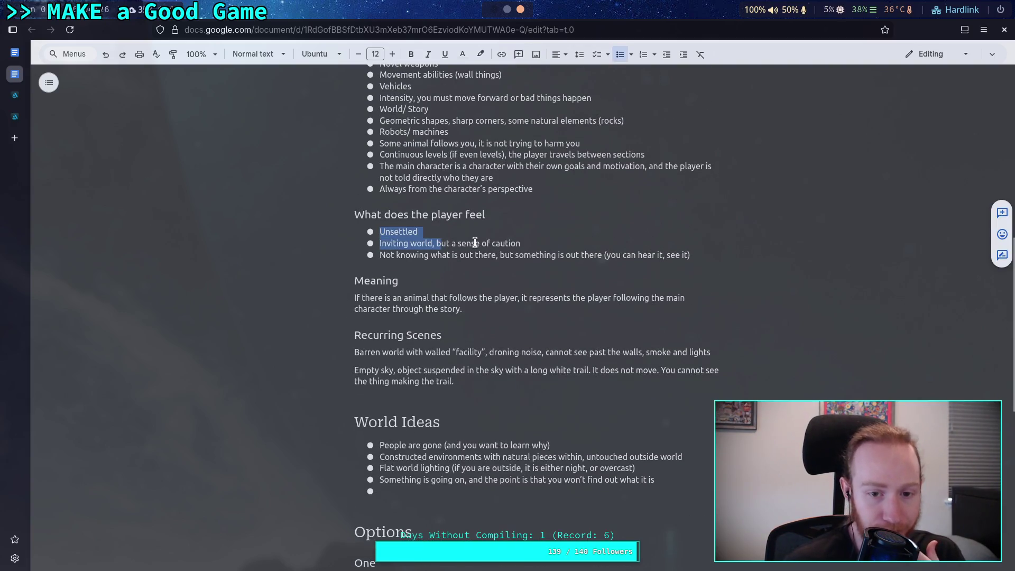
click(474, 243)
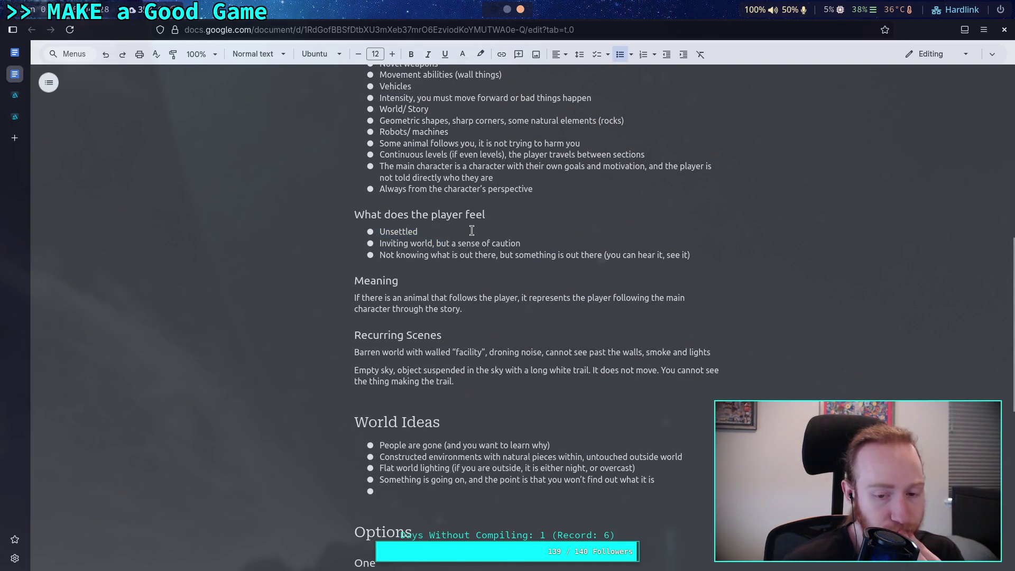
scroll(472, 230, down, 7)
drag(377, 375, 352, 377)
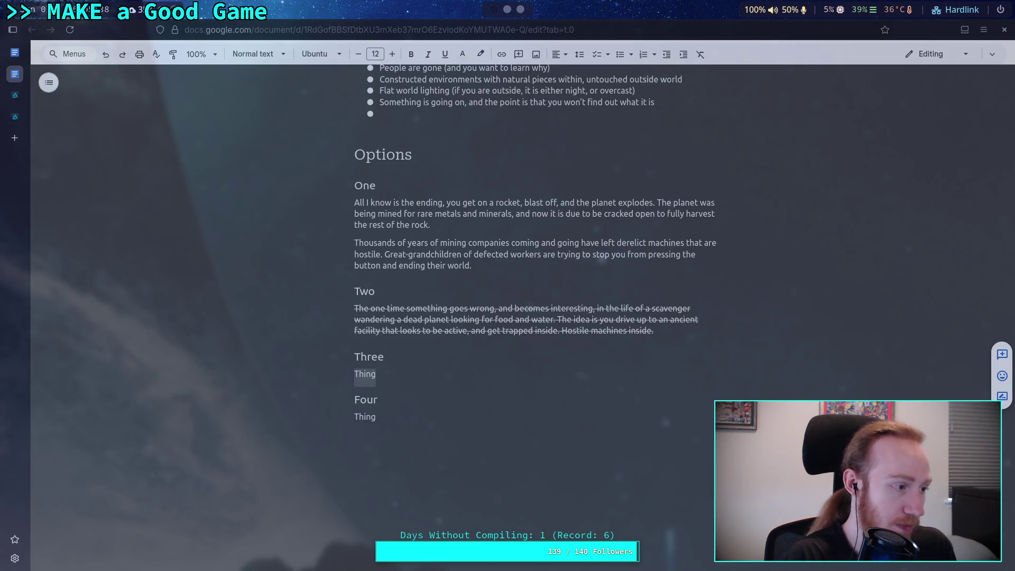
click(14, 116)
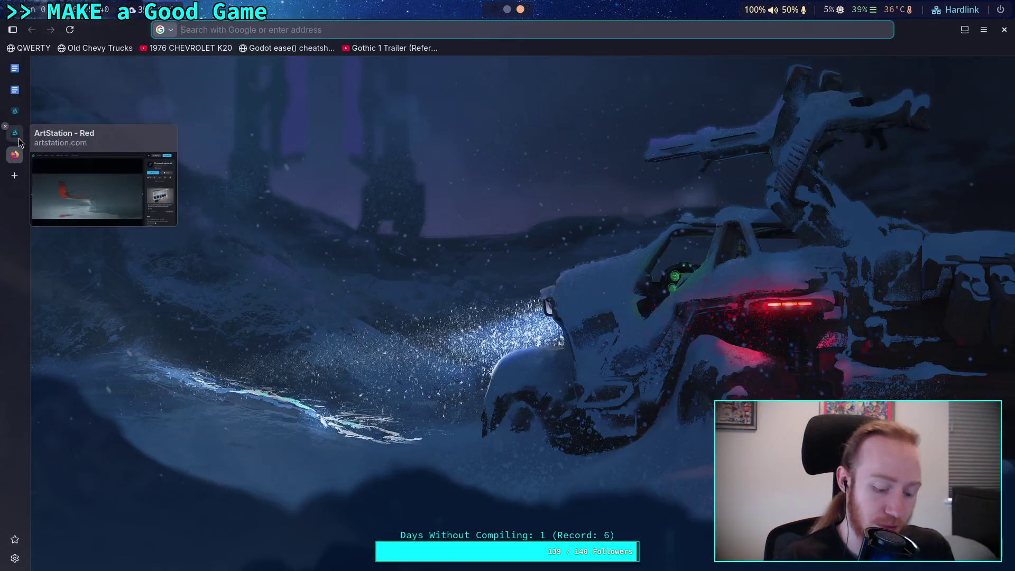
- Load the Polar Express reference image, view the ArtStation red plane, then return to the document
key(ctrl+l)
key(Return)
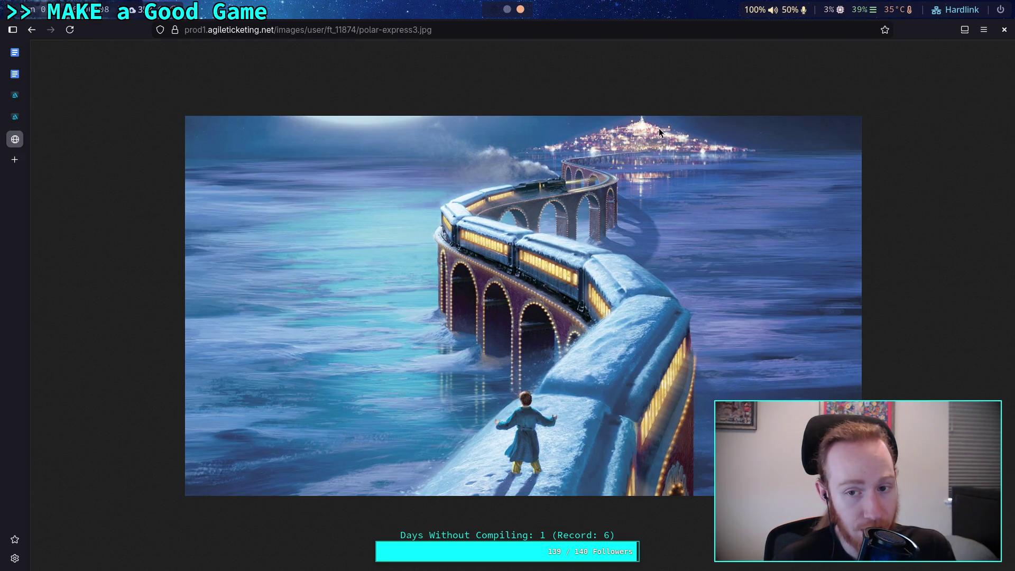
click(17, 116)
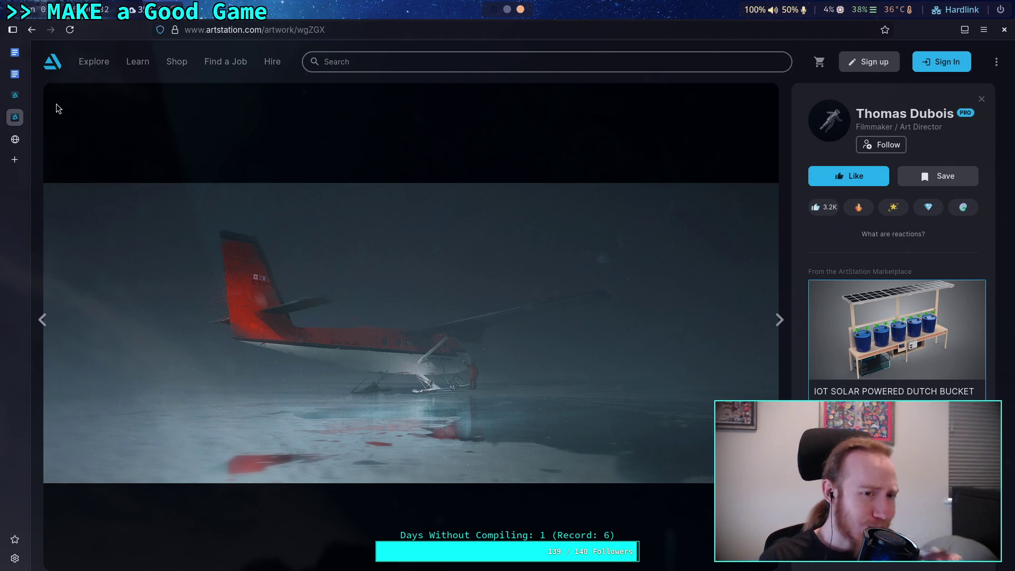
click(20, 75)
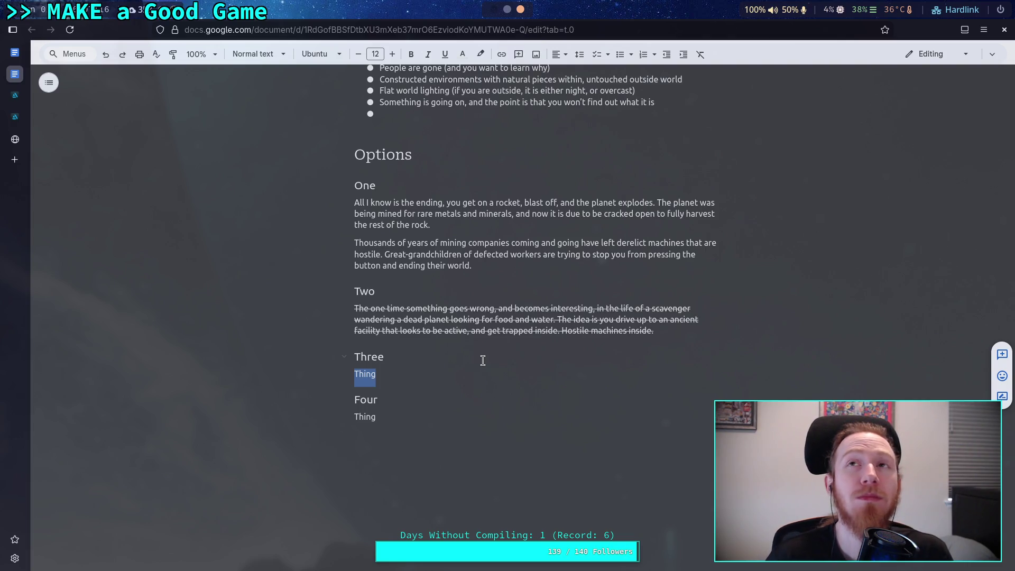
- Scroll up to the World Ideas bullets above the Options section
scroll(483, 360, up, 10)
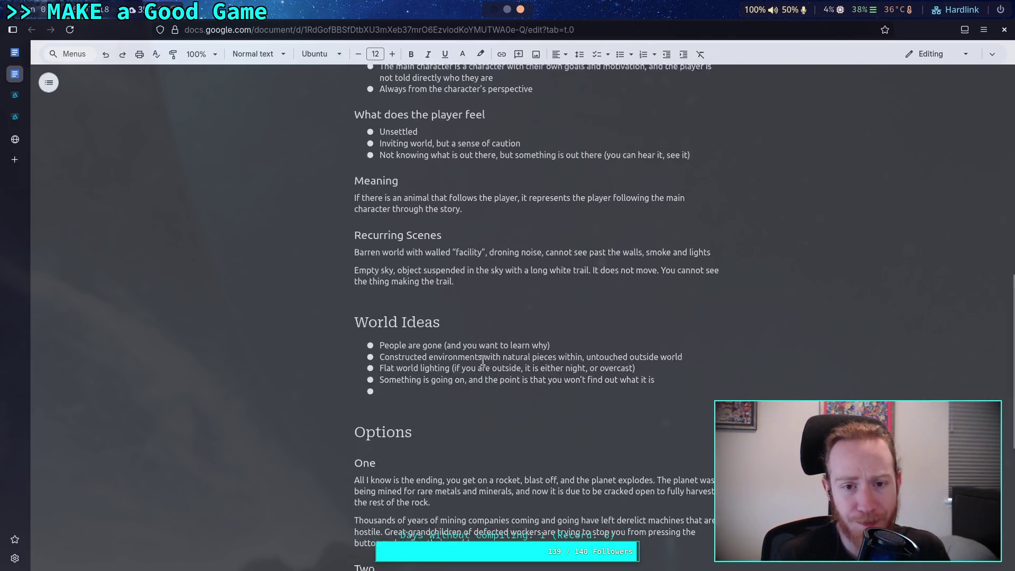
scroll(575, 435, down, 9)
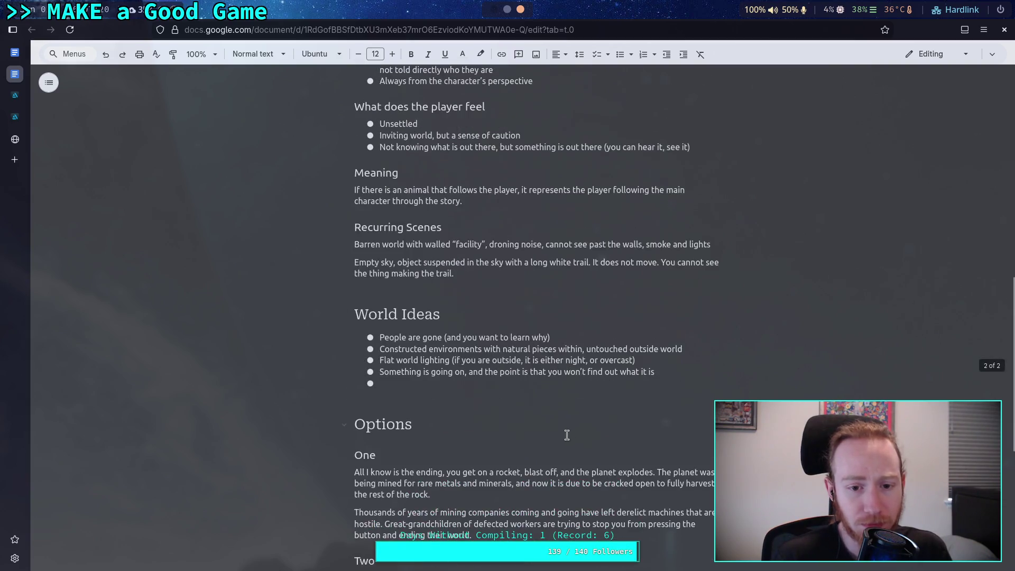
scroll(566, 434, up, 2)
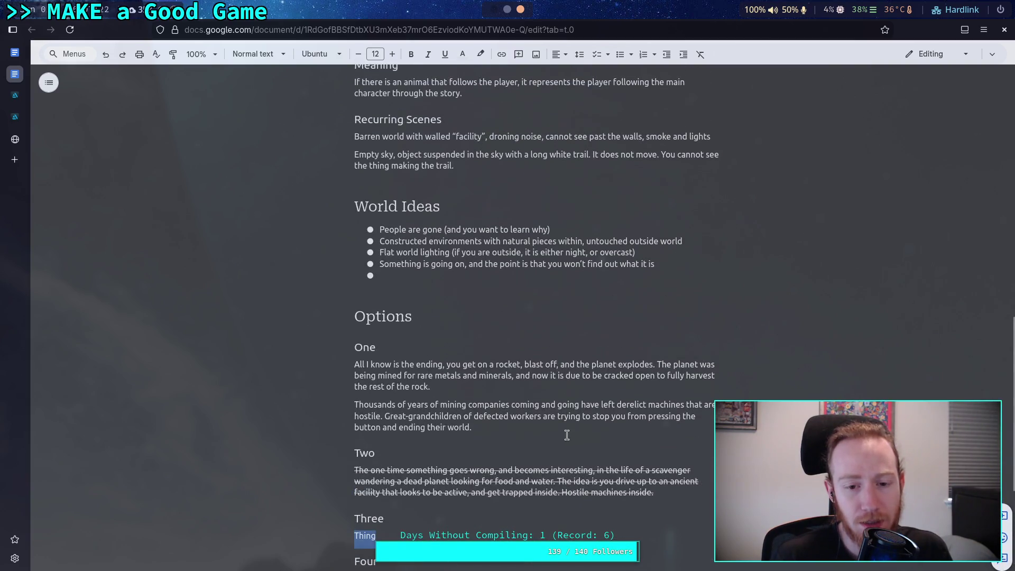
scroll(567, 434, up, 8)
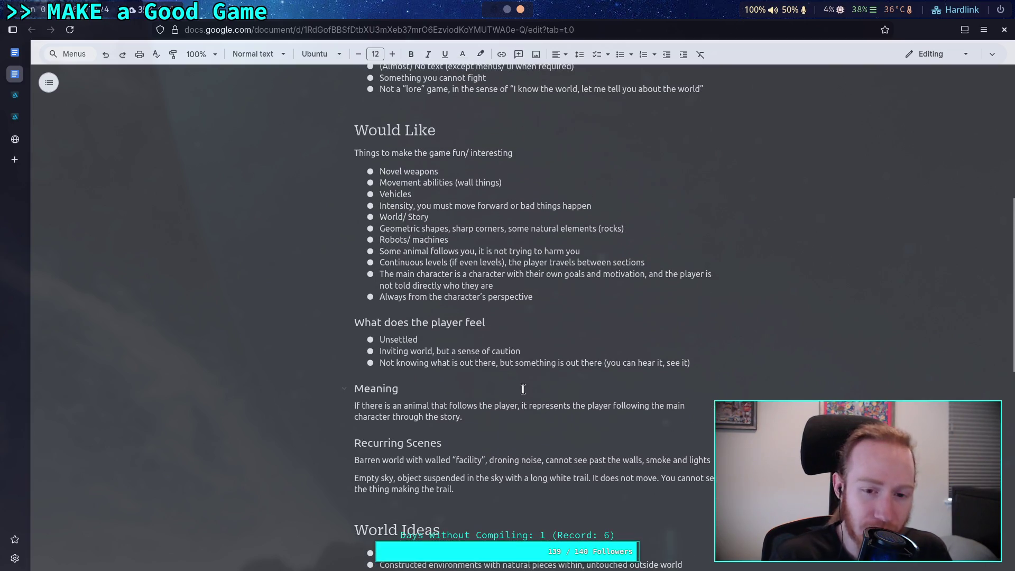
scroll(528, 389, up, 1)
mouse_move(385, 121)
mouse_down()
mouse_move(515, 316)
mouse_move(582, 448)
mouse_up()
click(581, 448)
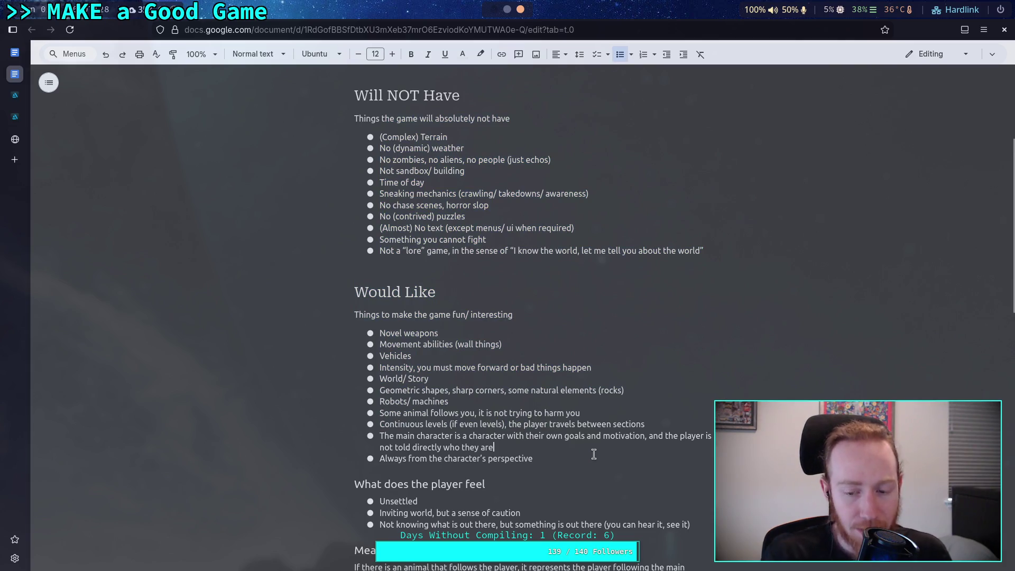
scroll(587, 430, down, 5)
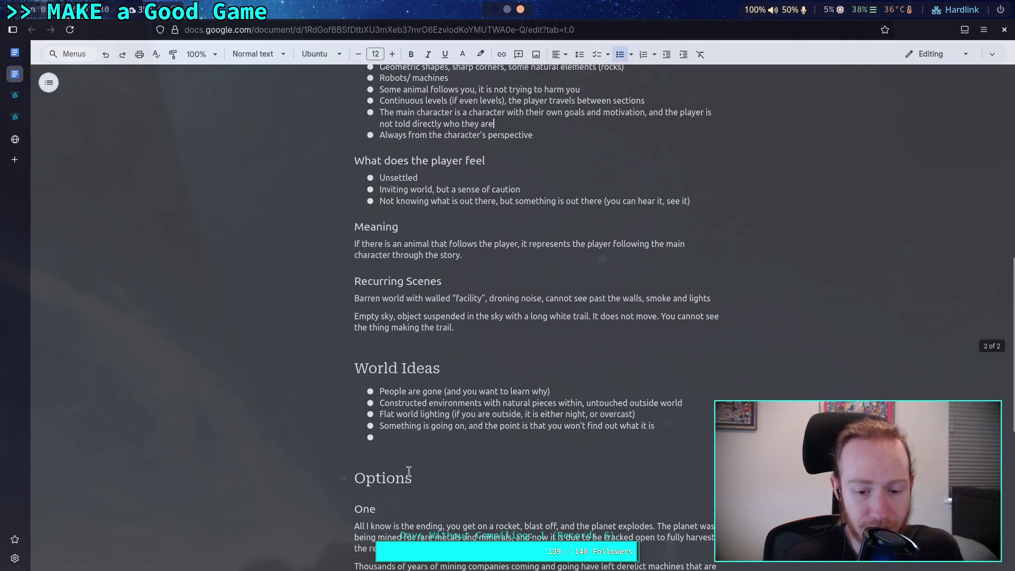
scroll(430, 370, down, 2)
drag(364, 423, 503, 473)
click(503, 472)
scroll(503, 454, up, 6)
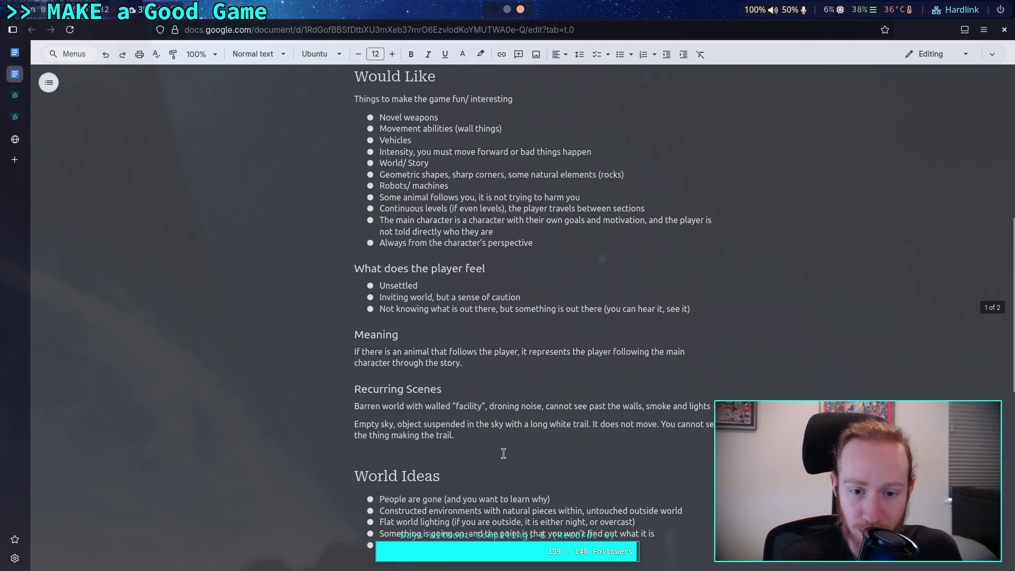
scroll(504, 453, up, 3)
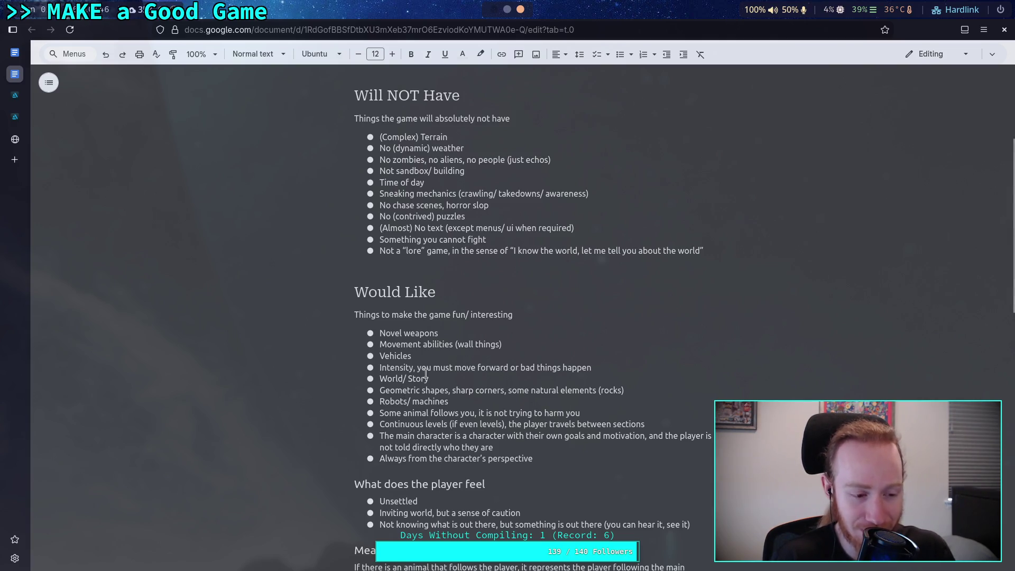
- Scroll down the design document to the Will NOT Have and Would Like lists
scroll(448, 407, down, 3)
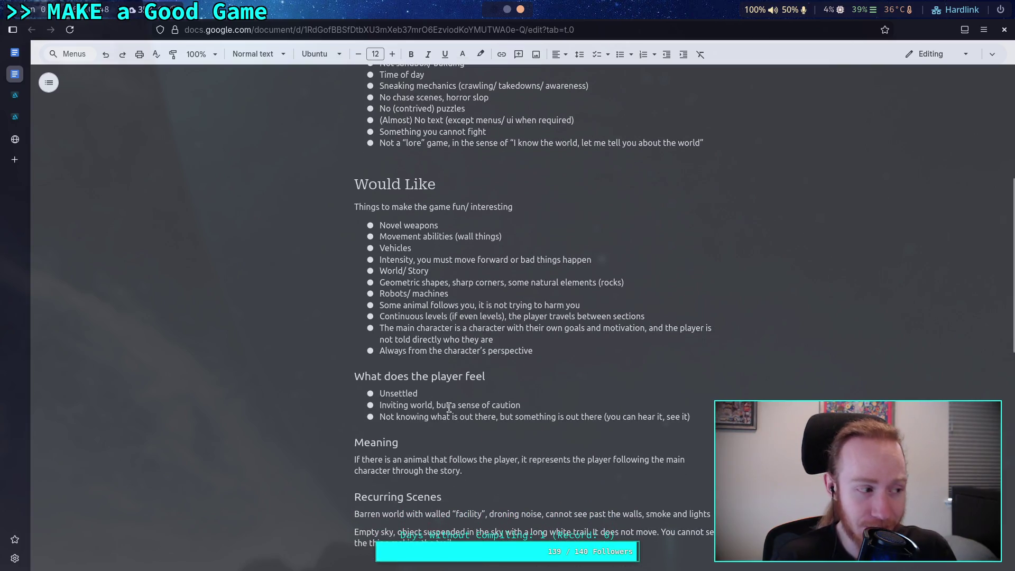
- Place the cursor at the end of the 'Thing' placeholder under option Three
scroll(449, 408, down, 9)
click(435, 427)
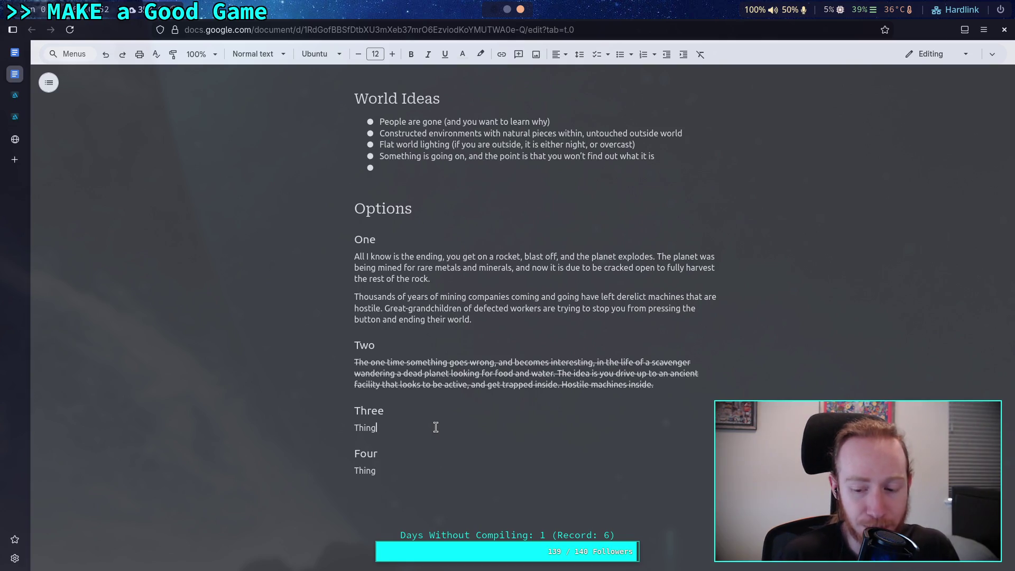
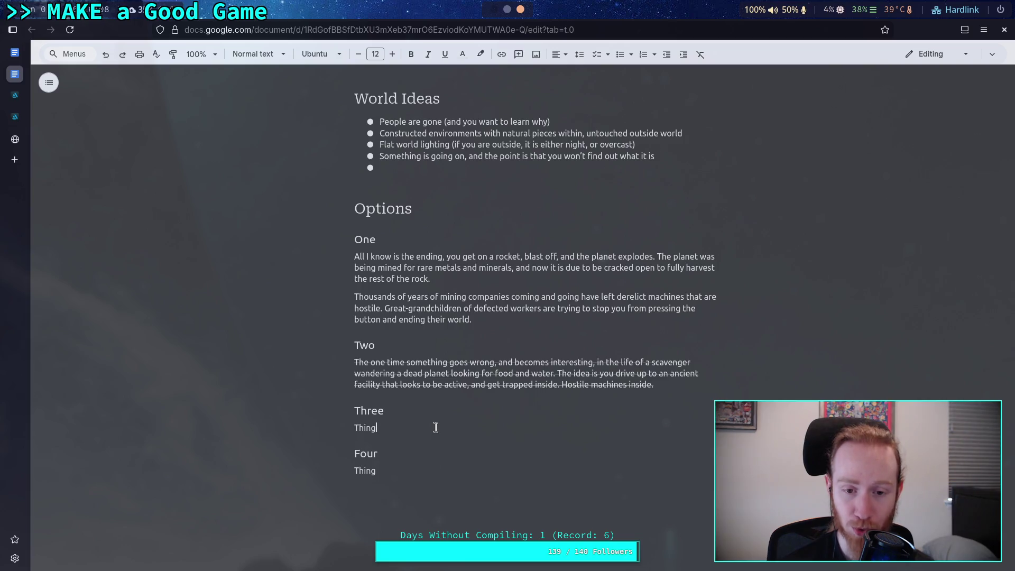
- Replace the placeholder word 'Thing' under Three with 'Ice world'
drag(590, 257, 653, 258)
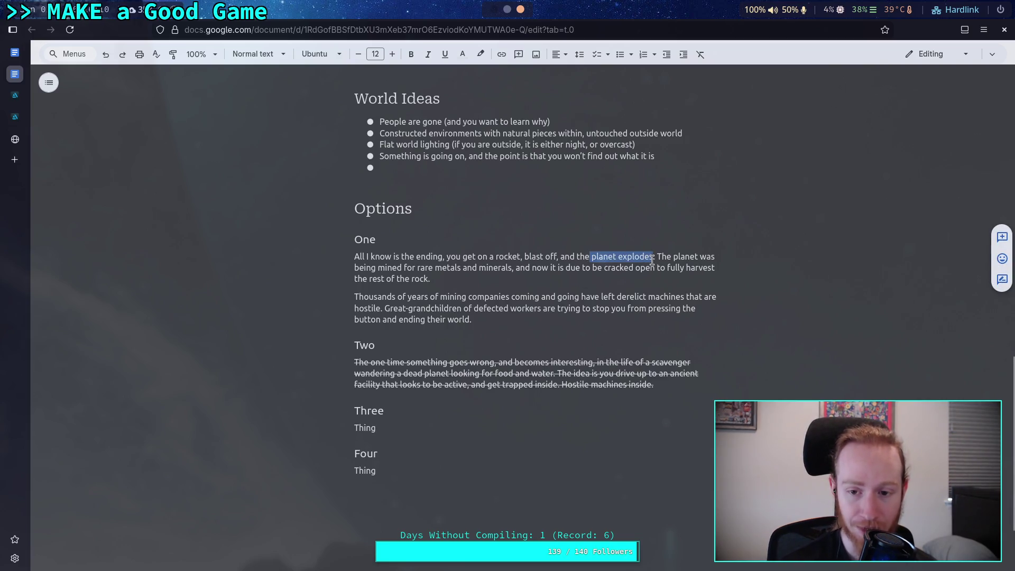
click(526, 473)
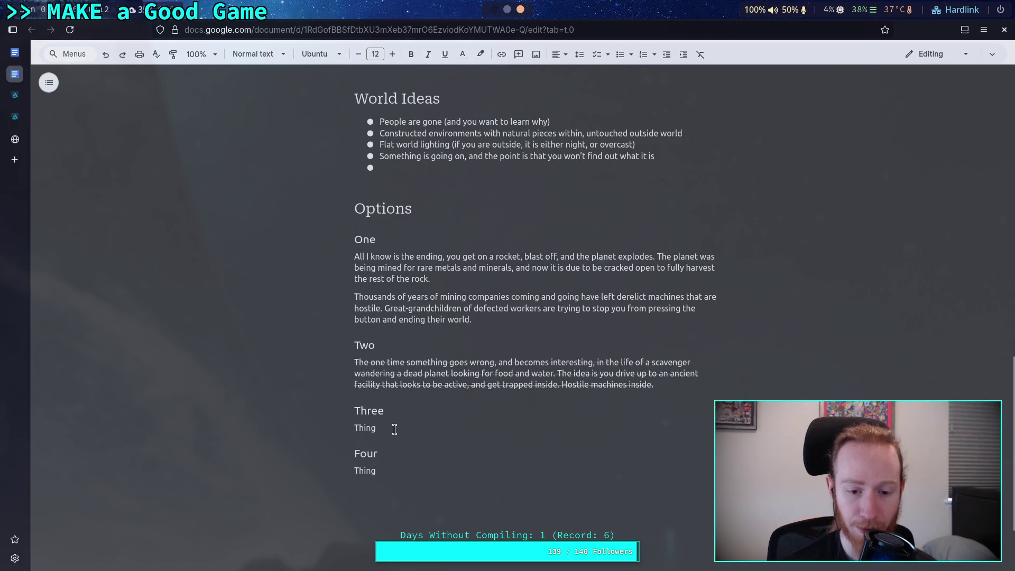
click(396, 411)
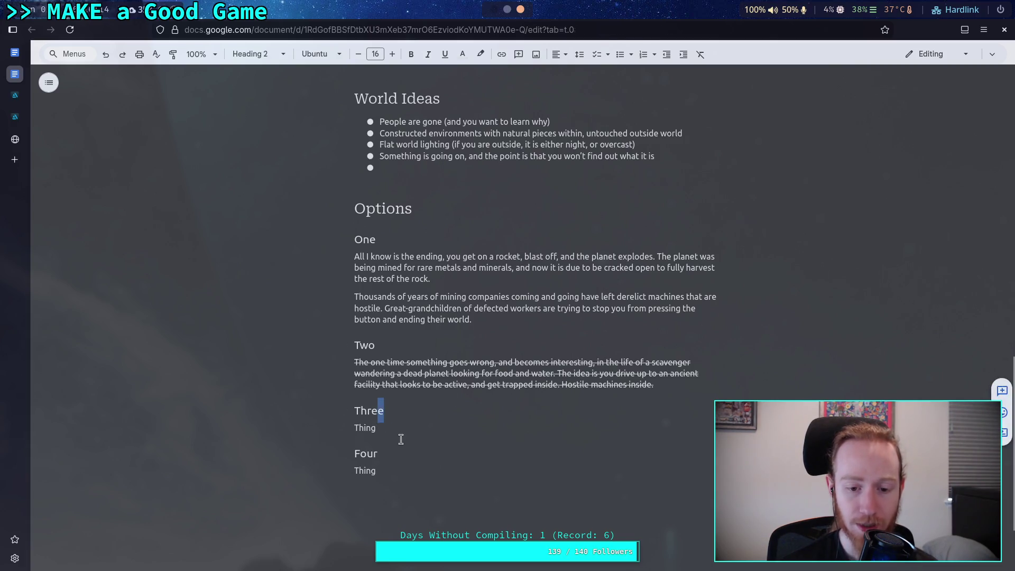
double_click(374, 431)
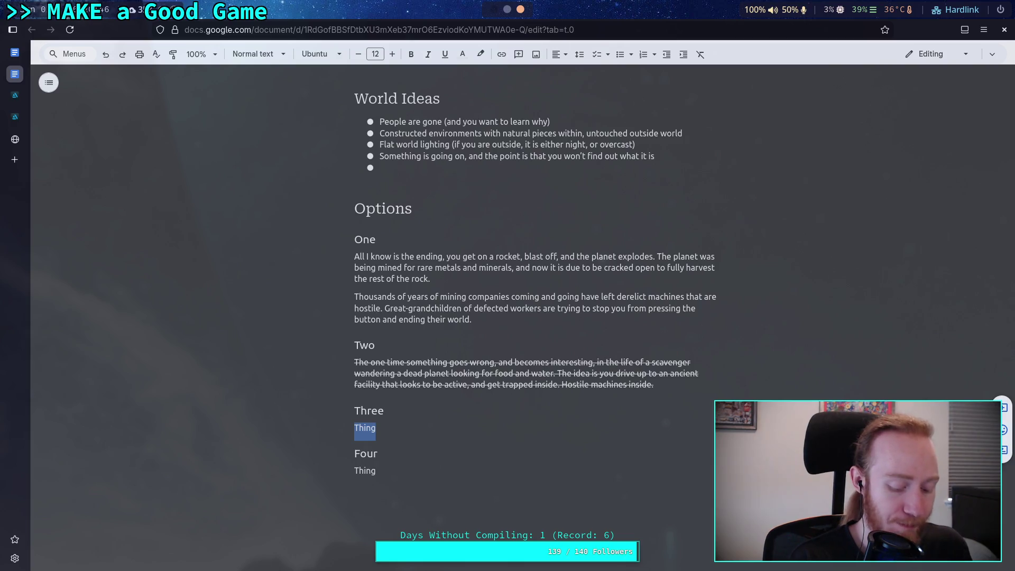
text(Id)
key(BackSpace)
key(BackSpace)
text(Ice )
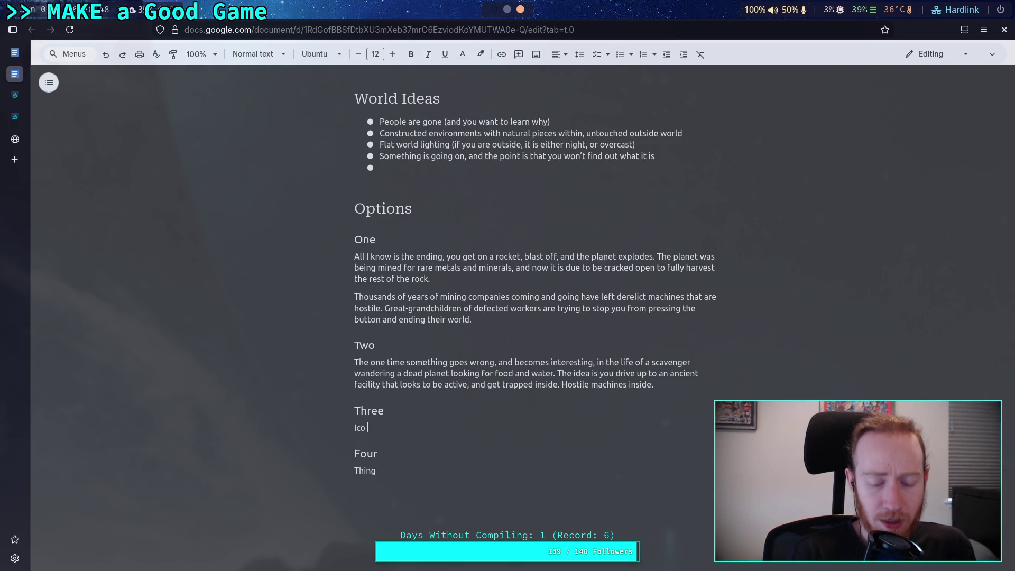
text(world)
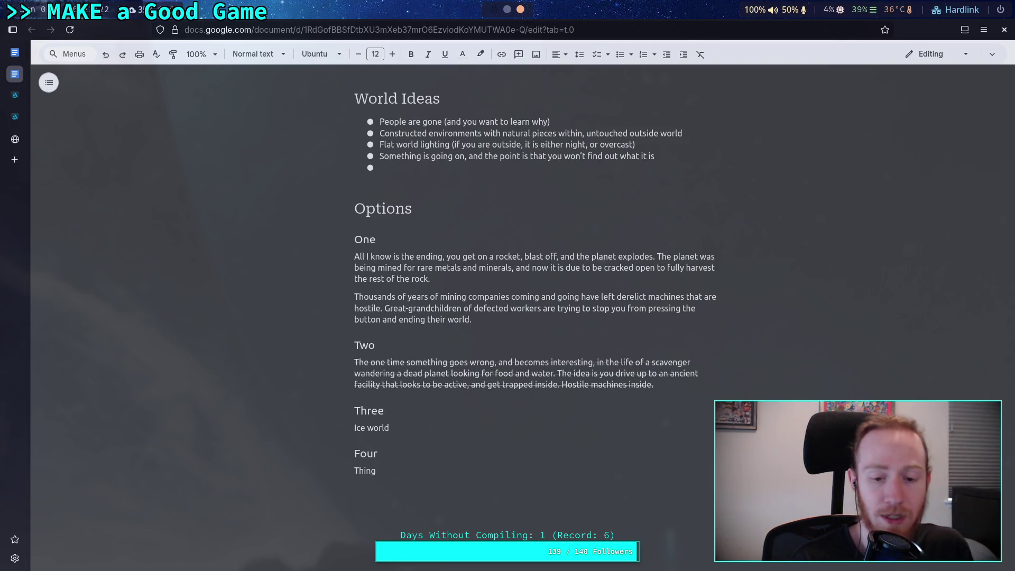
- Describe a facility anchored to the ice, with a long cable into the sub-surface ocean to a peopled factory
text(, )
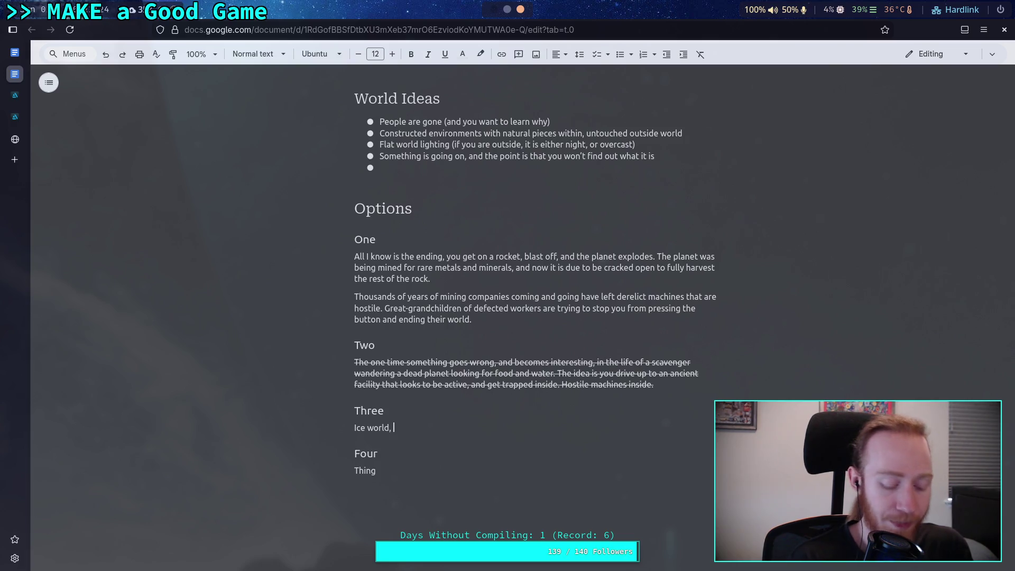
text(facility)
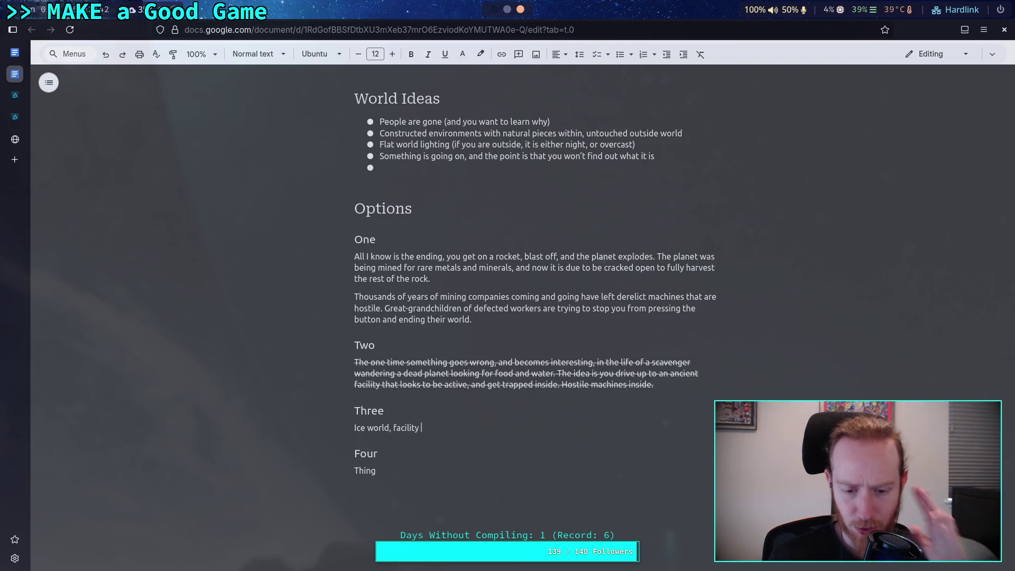
text(is )
text(an)
text(cdh)
key(BackSpace)
key(BackSpace)
text(hore)
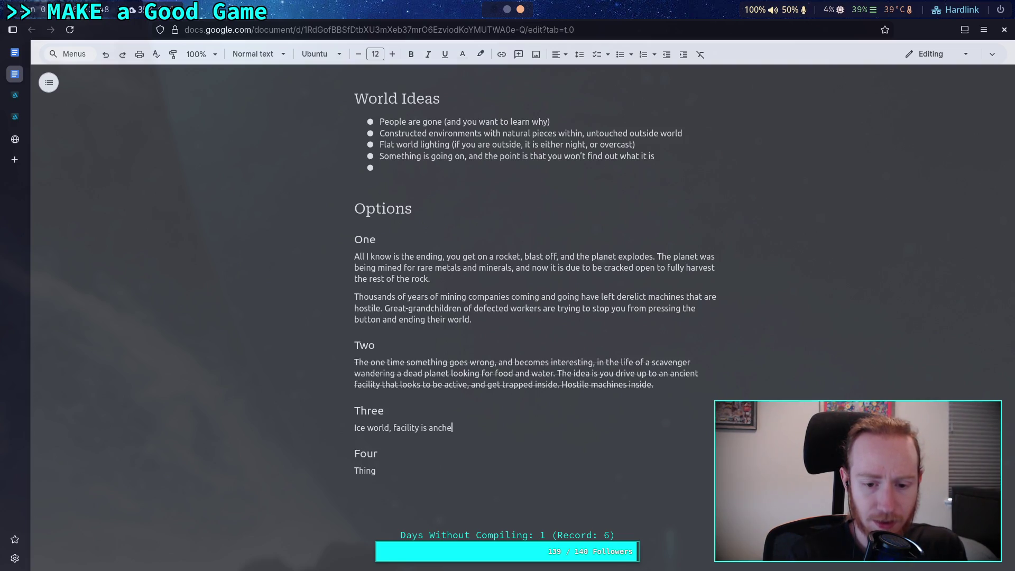
text(d t)
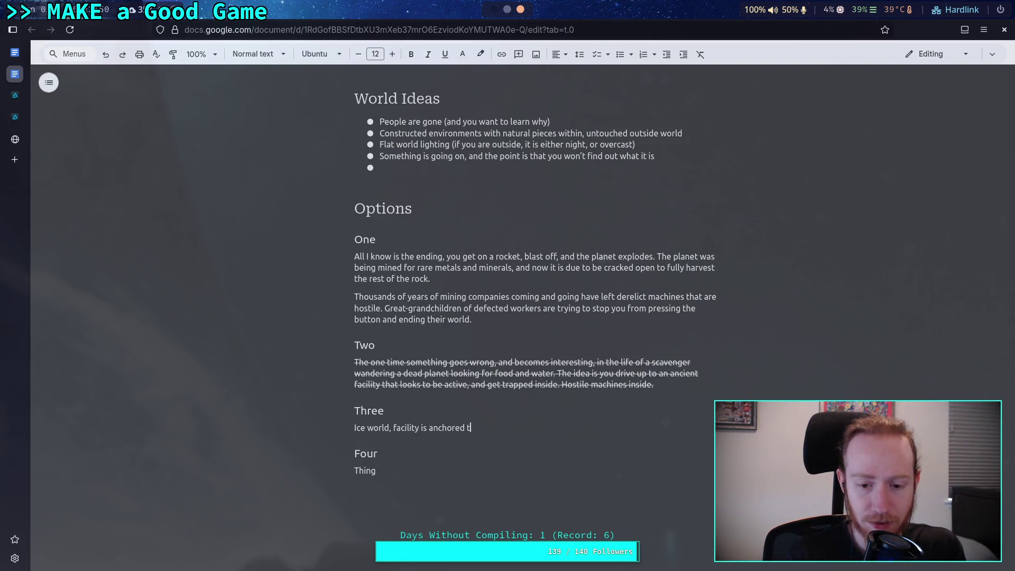
text(o the ic)
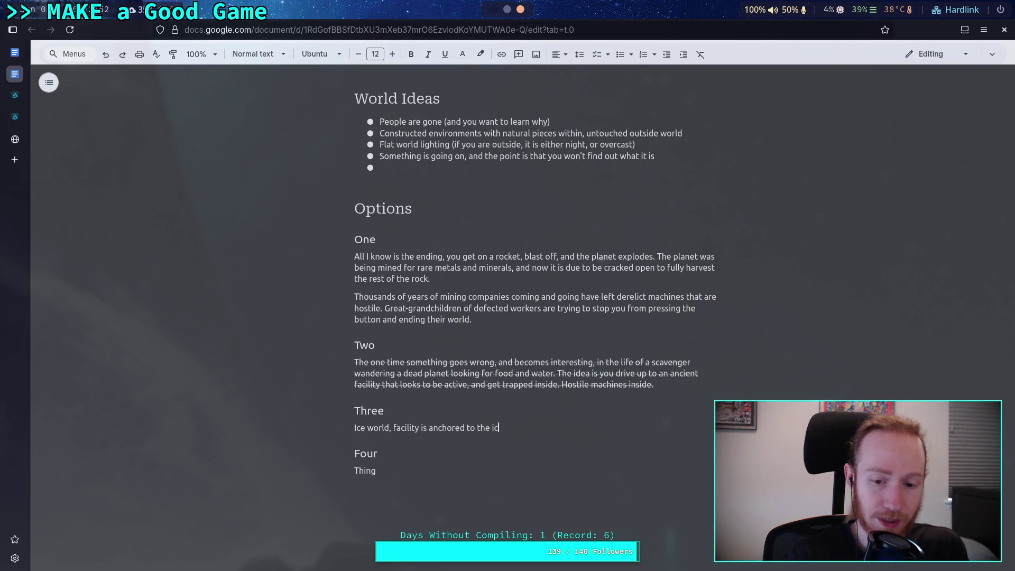
text(e, long )
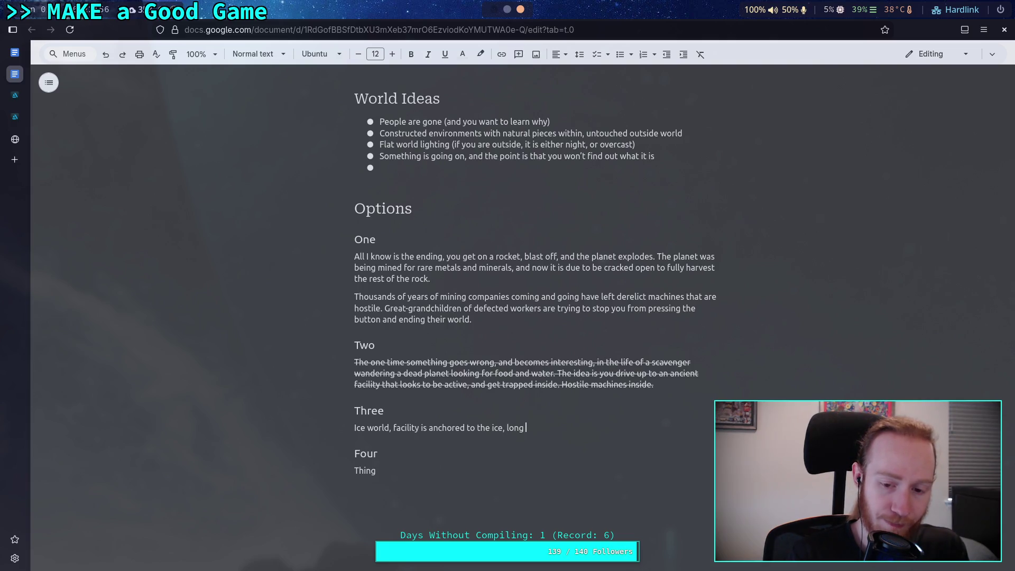
text(cap)
key(BackSpace)
text(ble )
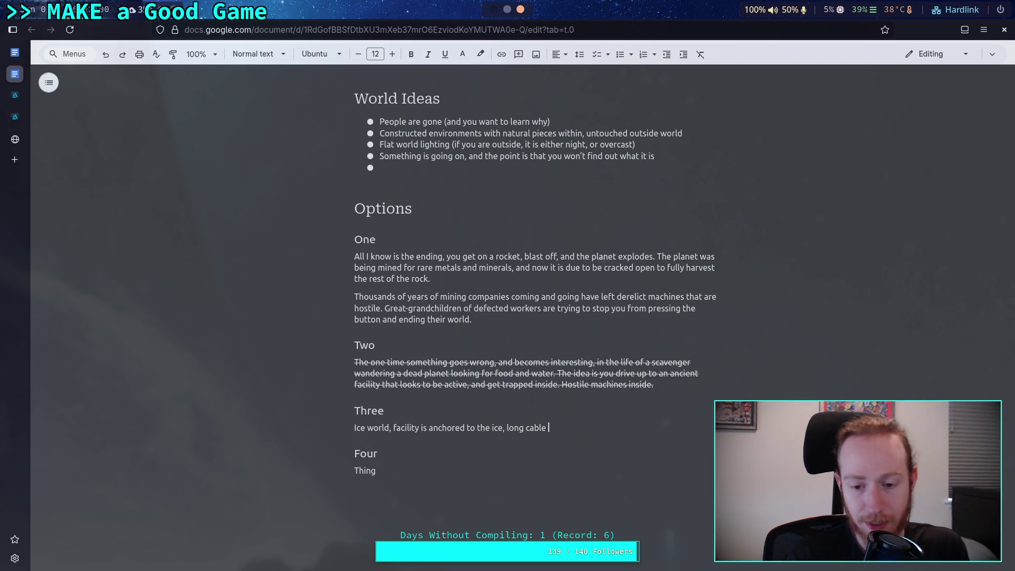
text(into f)
key(BackSpace)
text(the sub-surface ocean)
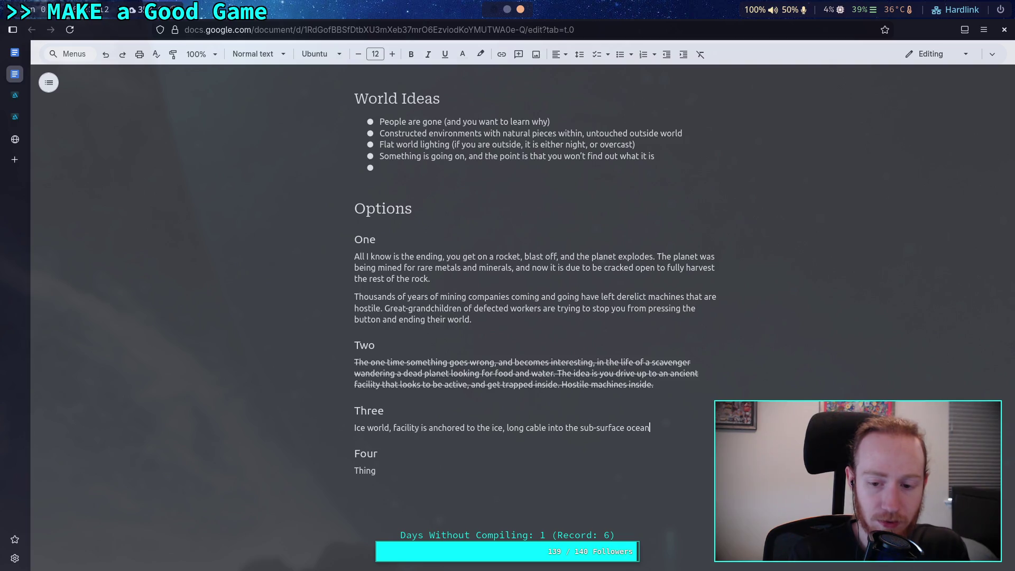
text( connec)
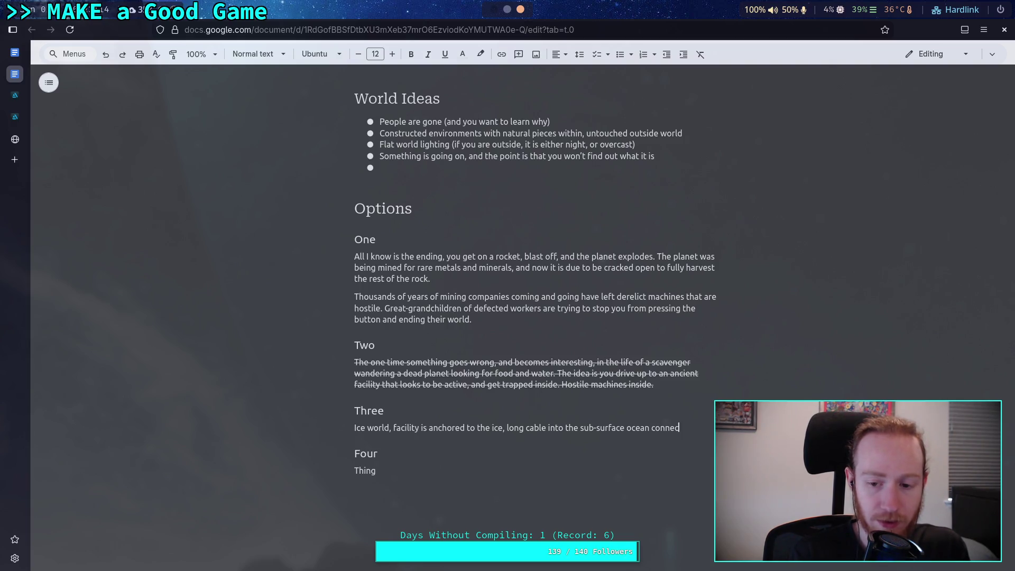
text(ts to a )
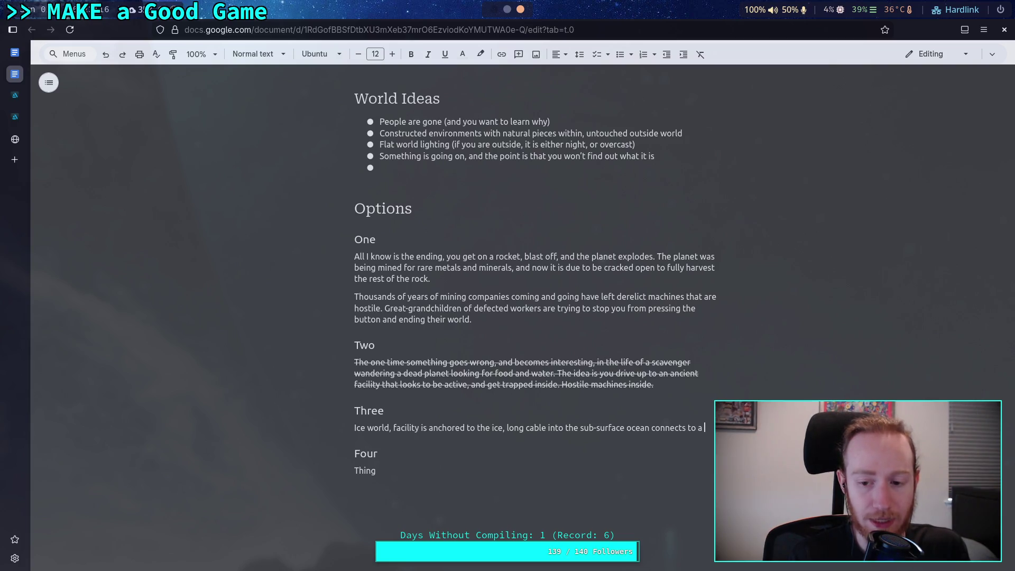
text(large)
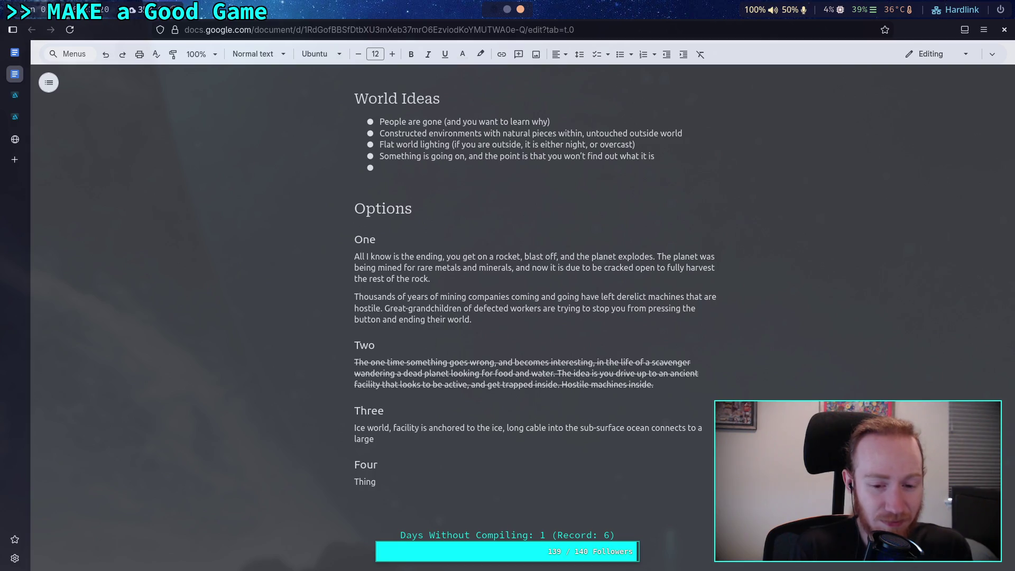
text( facter)
key(BackSpace)
key(BackSpace)
text(ory or something)
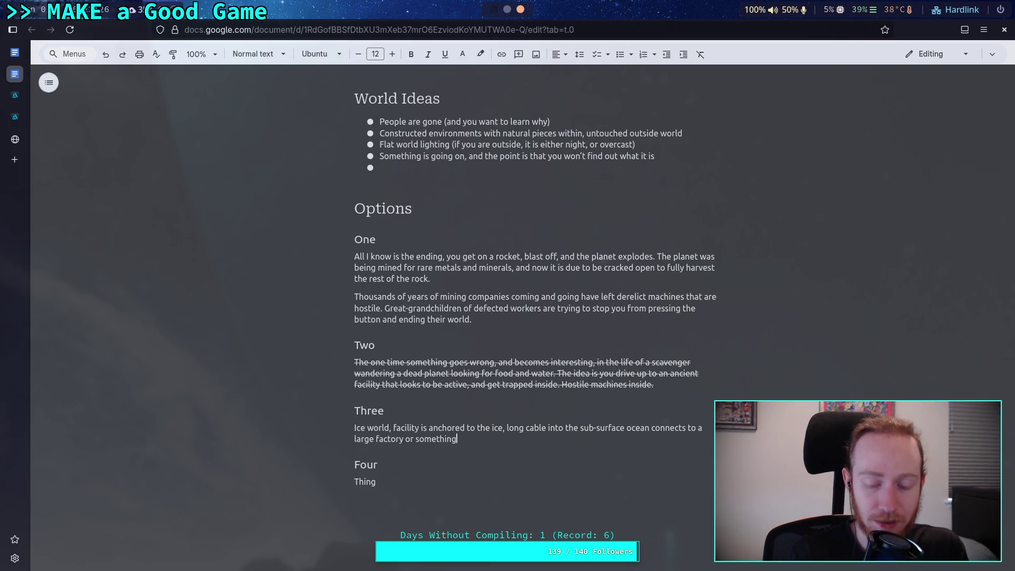
text( with people inside.)
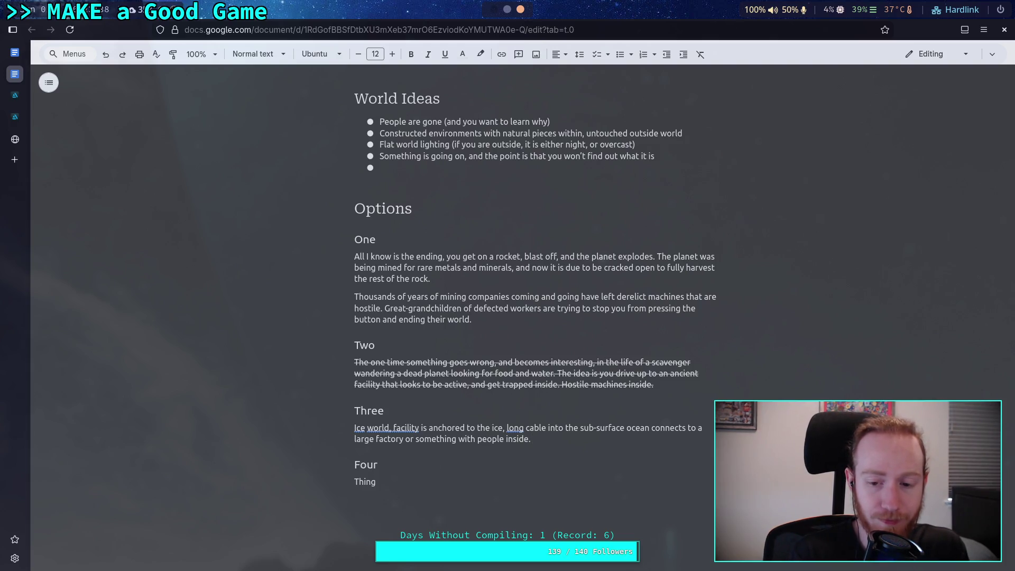
- Add the ending: 'The ending is you severing the cable and dropping the thing into the ocean'
text(The ending is you severing the )
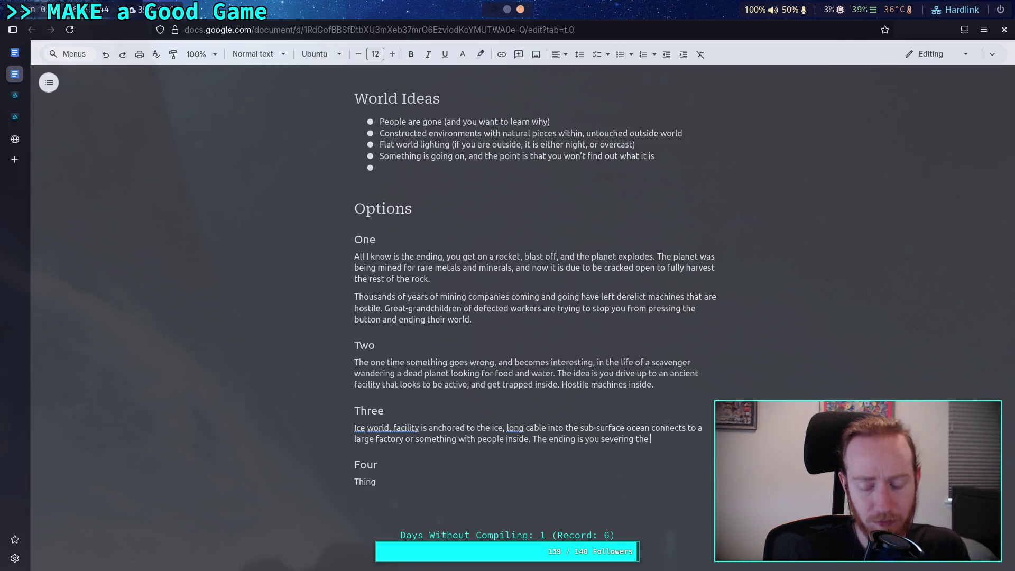
text(cable and droppin)
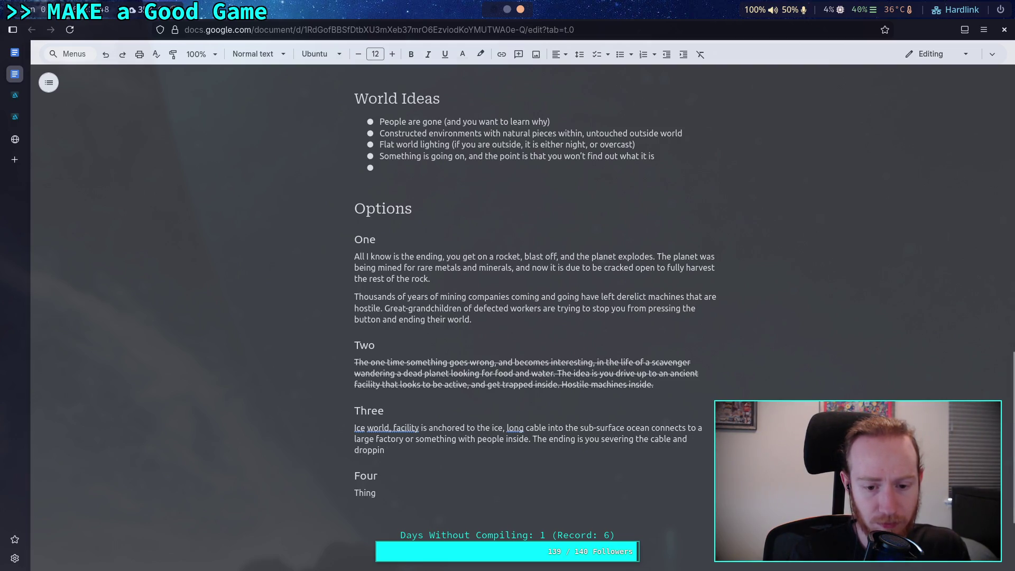
text(g )
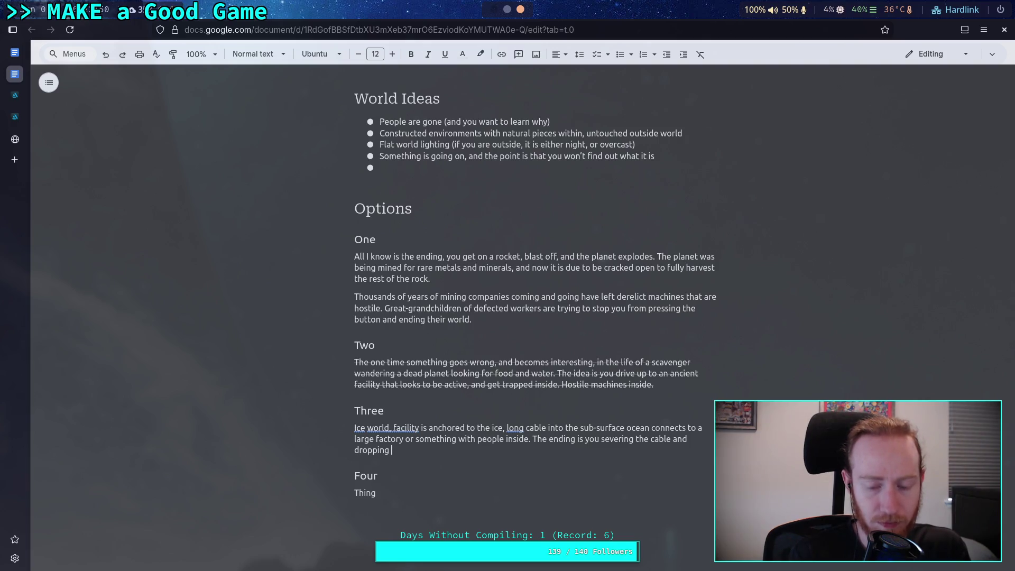
text(the)
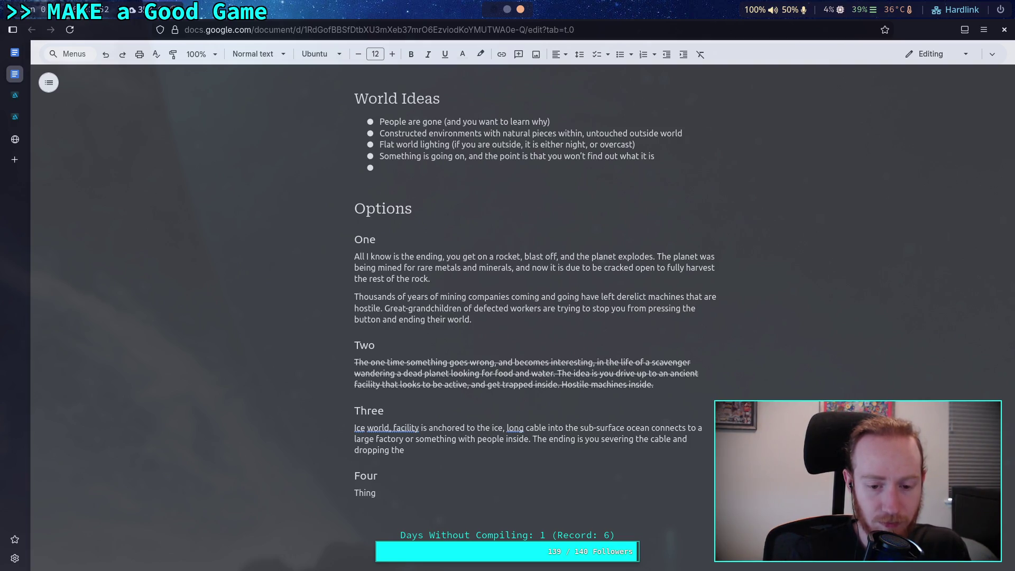
text( thing into)
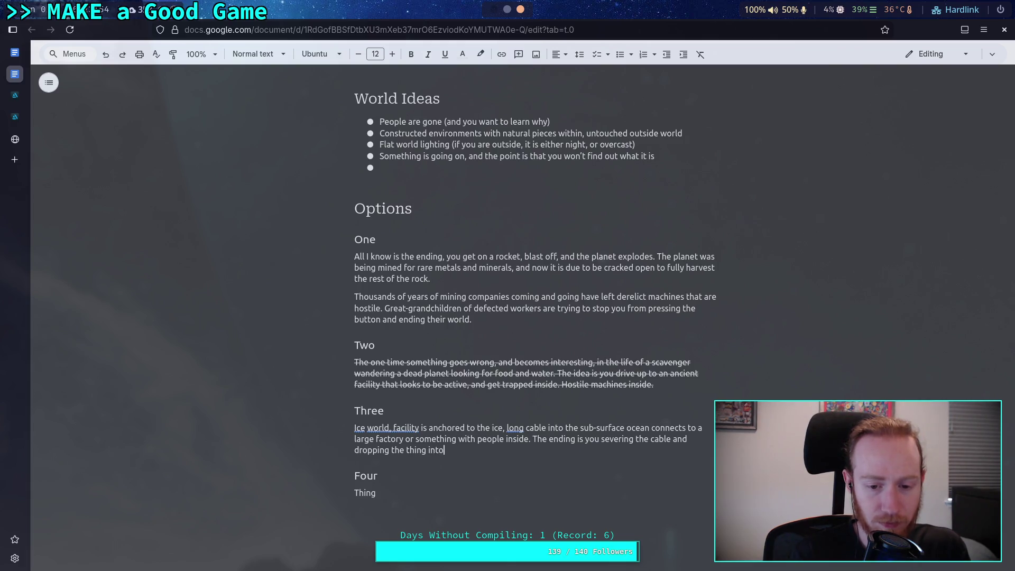
key(BackSpace)
key(BackSpace)
key(BackSpace)
text(nto the ocean)
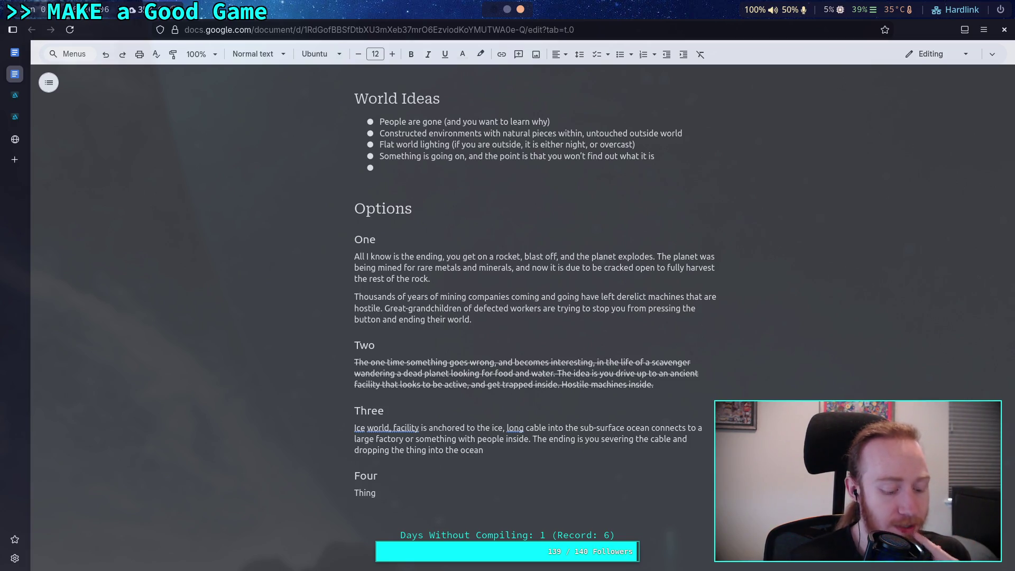
- Finish option Three's ending sentence with a period
text(.)
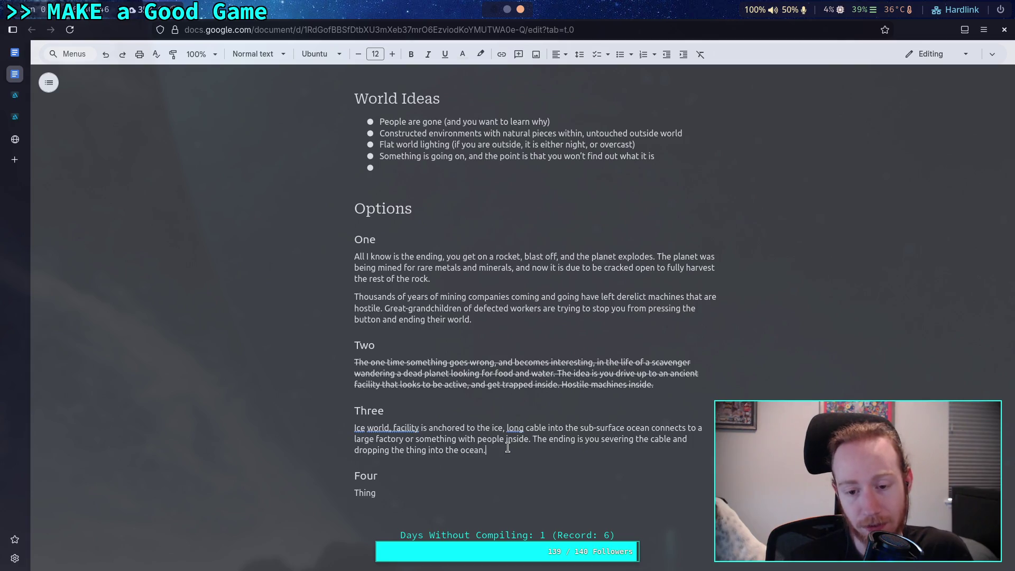
- Scroll up to the Would Like list and select the 'Some animal follows you' bullet
scroll(507, 448, up, 10)
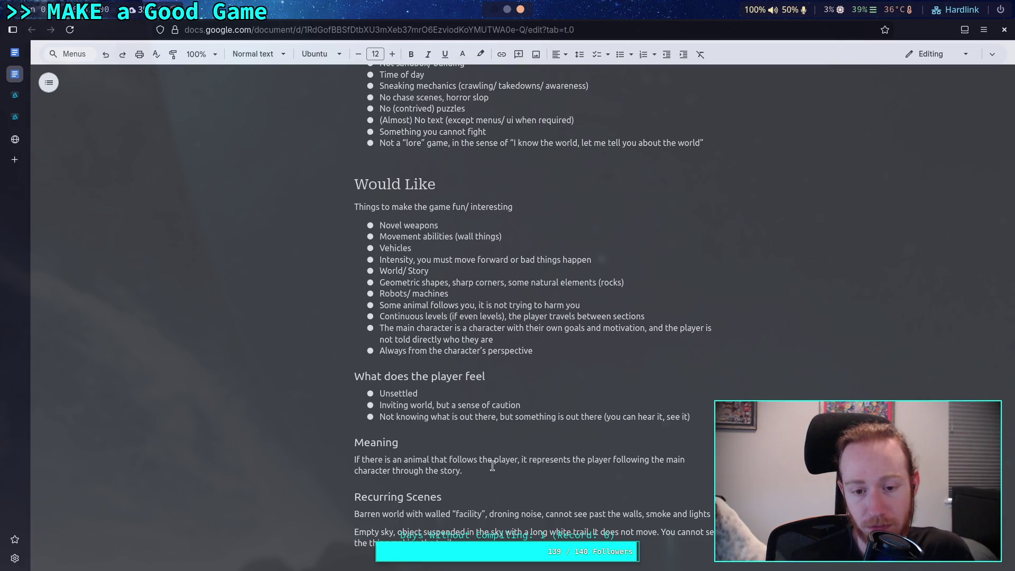
drag(503, 330, 453, 343)
mouse_move(581, 305)
mouse_down()
mouse_move(425, 329)
mouse_move(592, 302)
mouse_move(383, 314)
mouse_move(379, 305)
mouse_up()
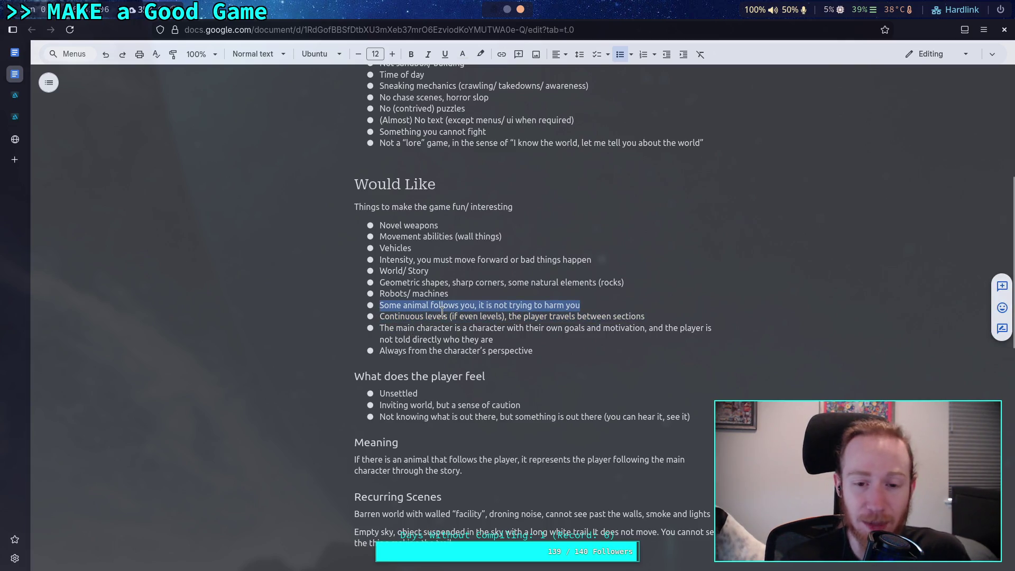